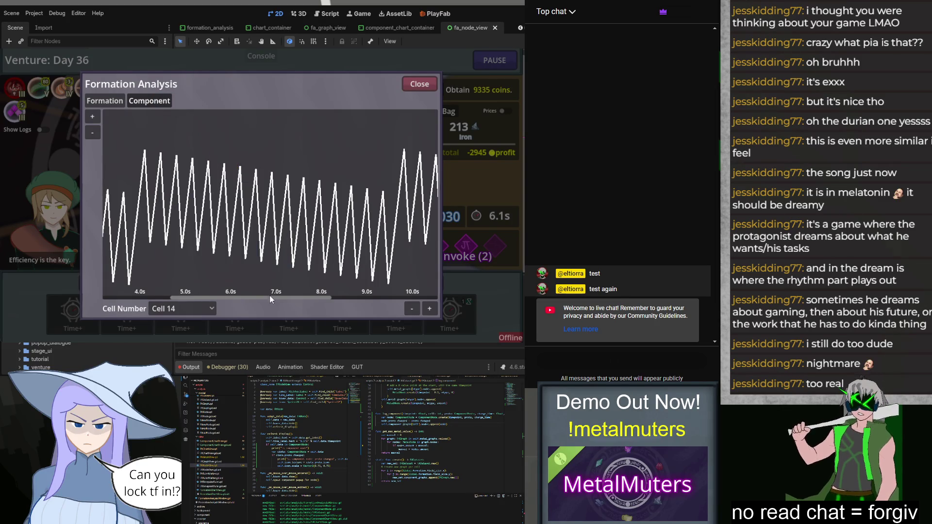
Pan Cell 14's chart and check the Heated Iron Producer tooltips on its points.
left_click_drag(263, 298, 141, 306)
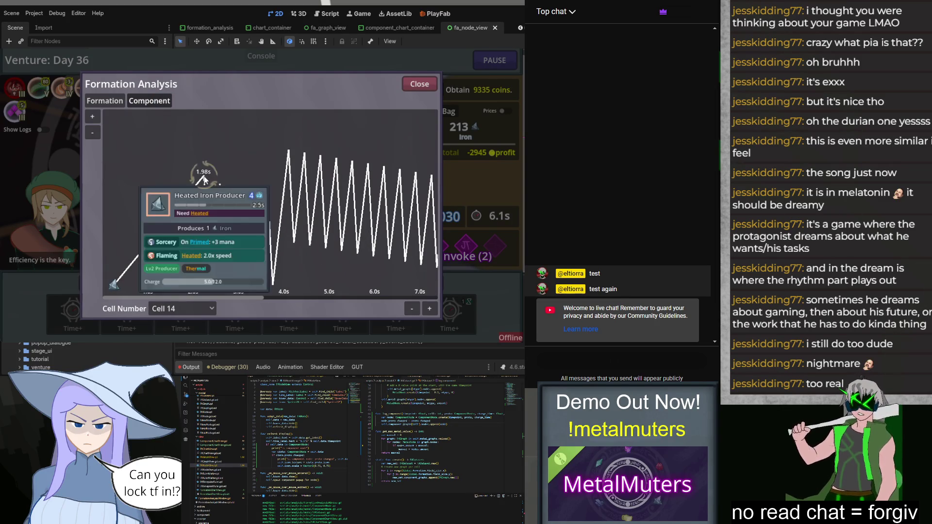
mouse_move(303, 250)
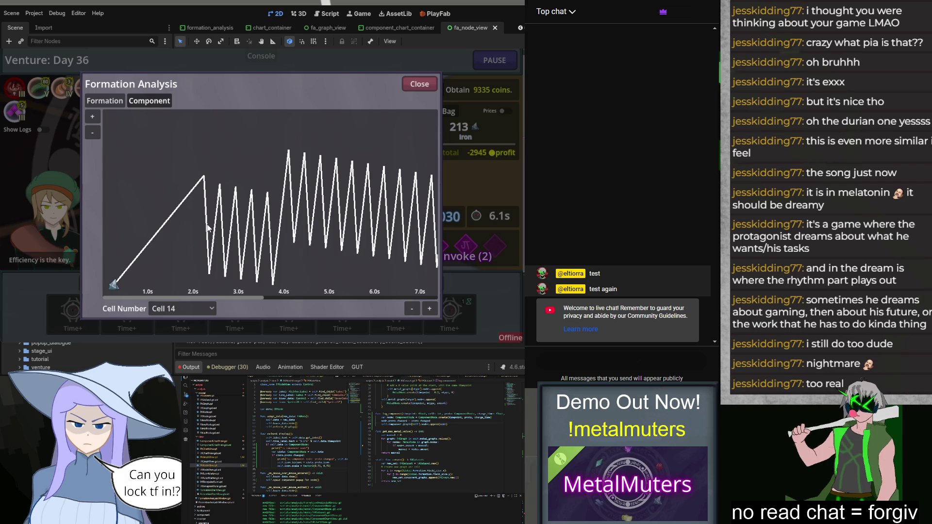
mouse_move(224, 217)
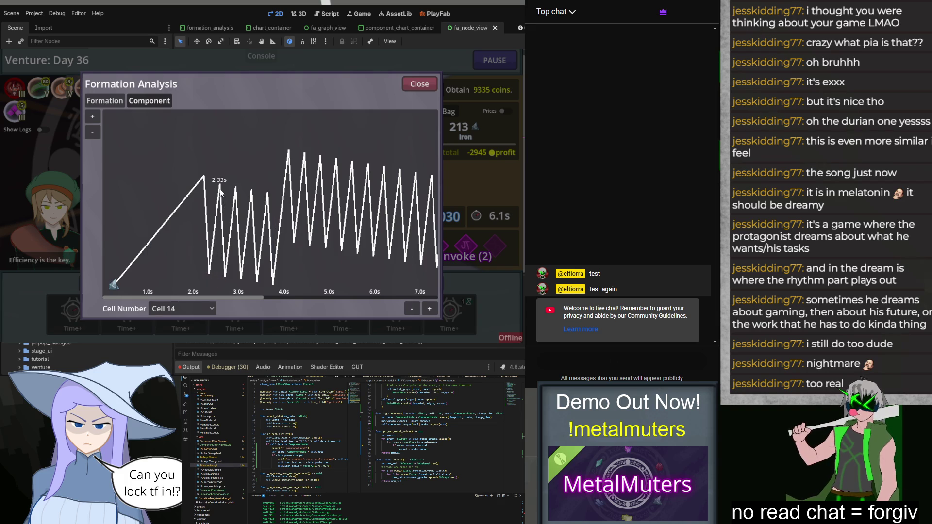
mouse_move(259, 299)
left_mouse_down()
mouse_move(321, 293)
mouse_move(434, 303)
mouse_move(184, 297)
left_mouse_up()
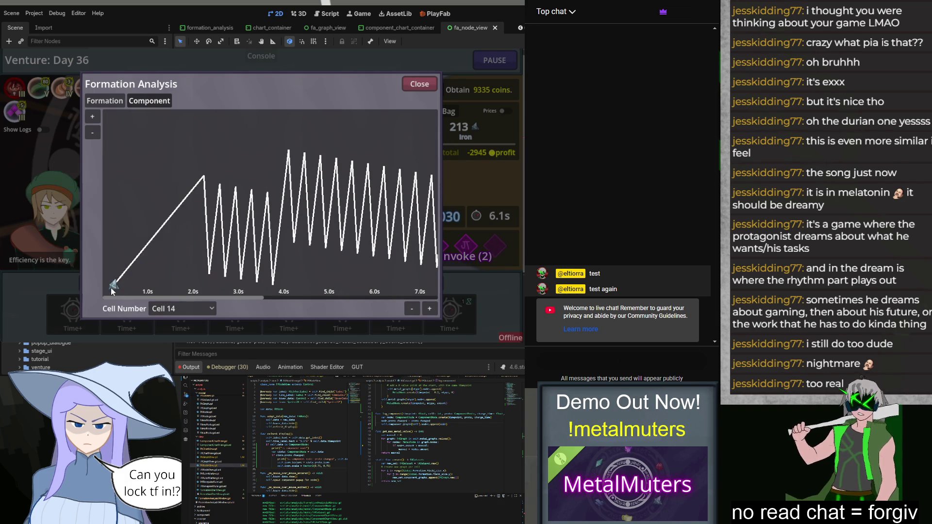
mouse_move(210, 182)
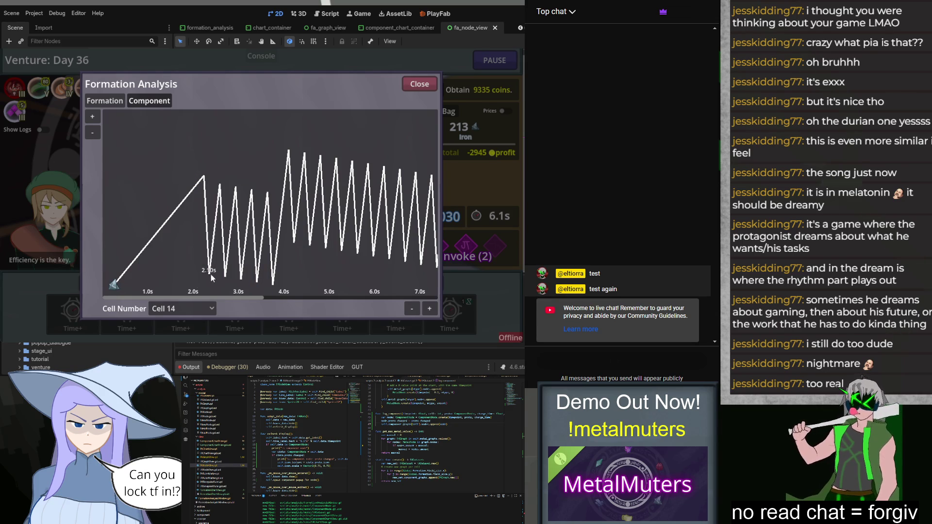
mouse_move(210, 274)
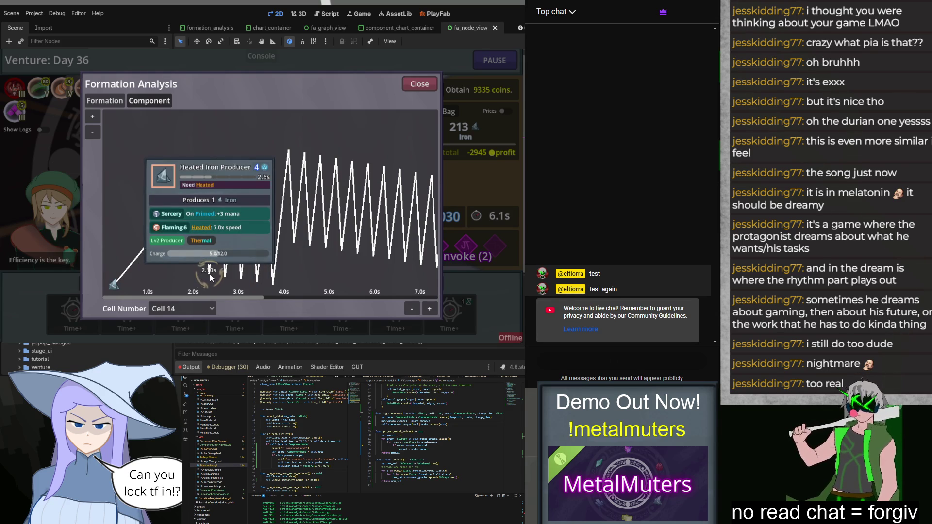
mouse_move(114, 288)
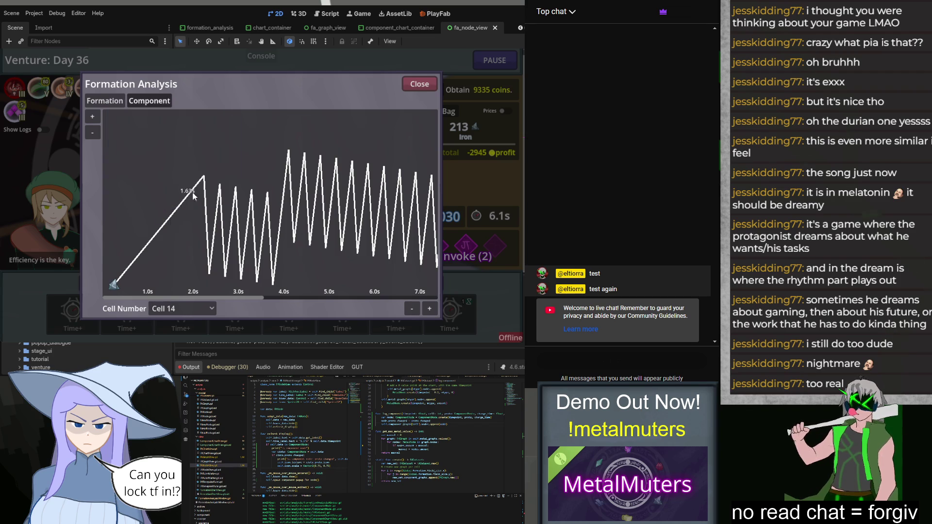
Zoom Cell 14's component chart in to its first three seconds (0–3 s).
scroll(352, 267, "down", 4)
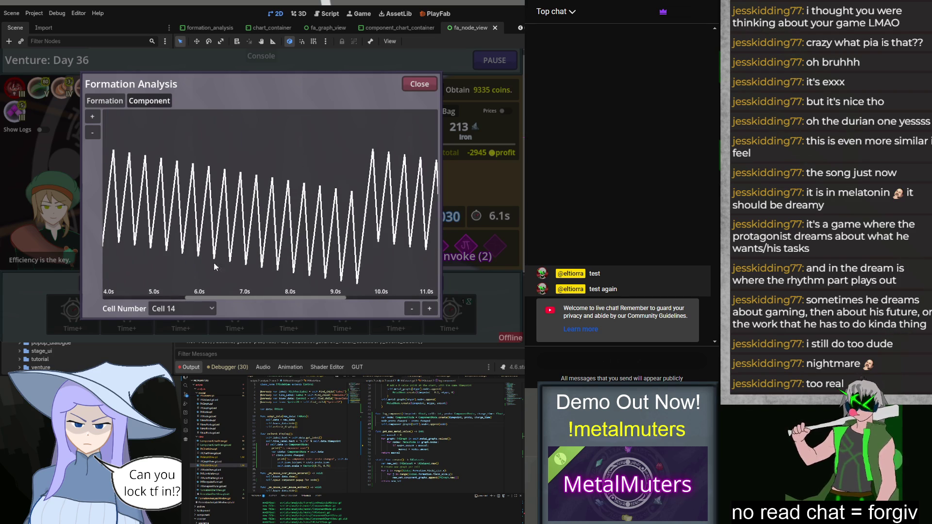
left_click_drag(375, 253, 163, 279)
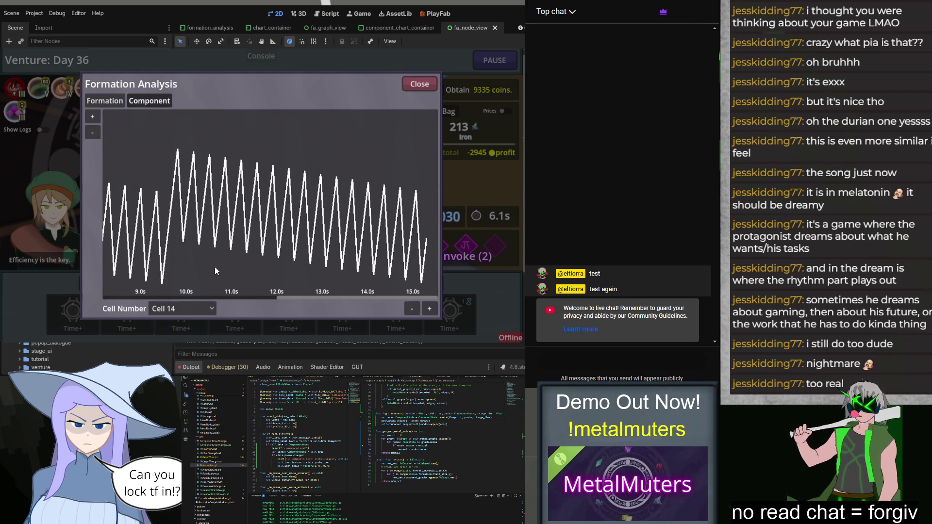
mouse_move(185, 240)
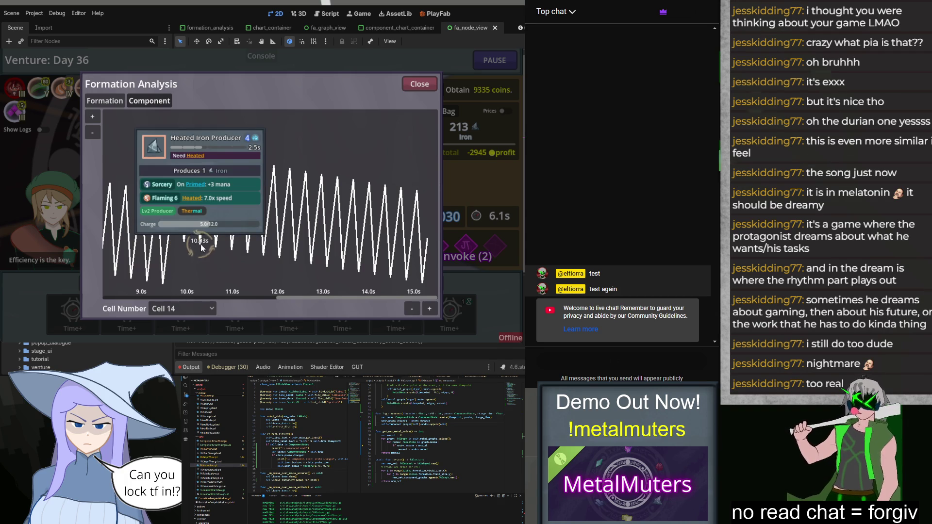
scroll(291, 269, "up", 3)
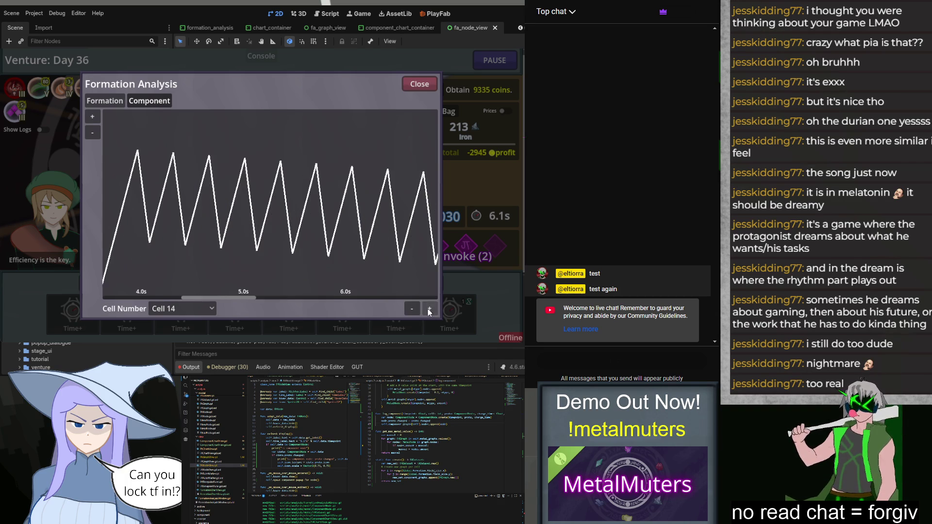
scroll(233, 274, "left", 3)
scroll(127, 269, "left", 3)
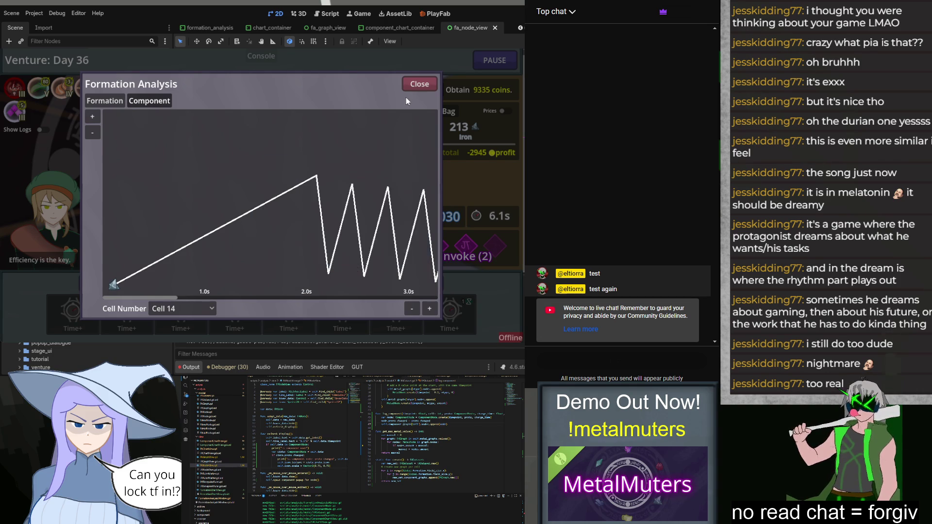
Close the analysis, resume the game, zoom out the board, and run it until iron reaches 470.
left_click(416, 85)
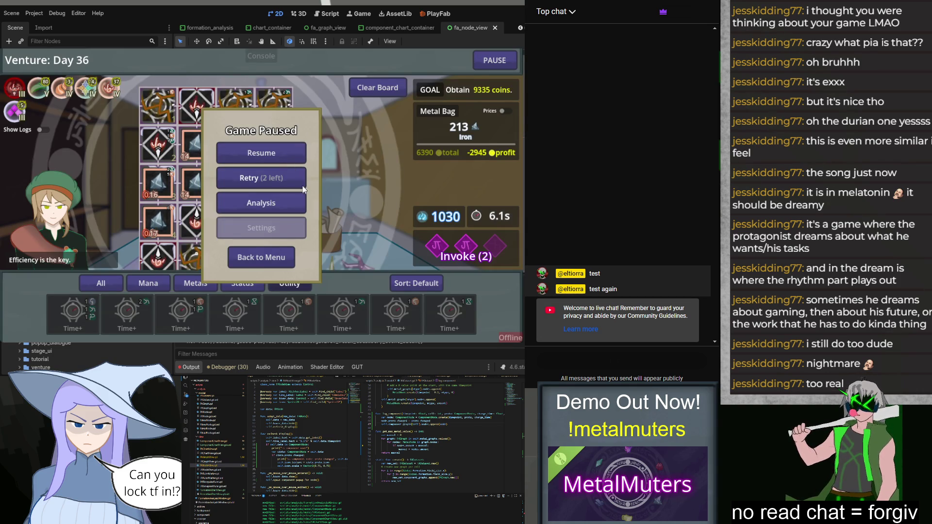
key("Escape")
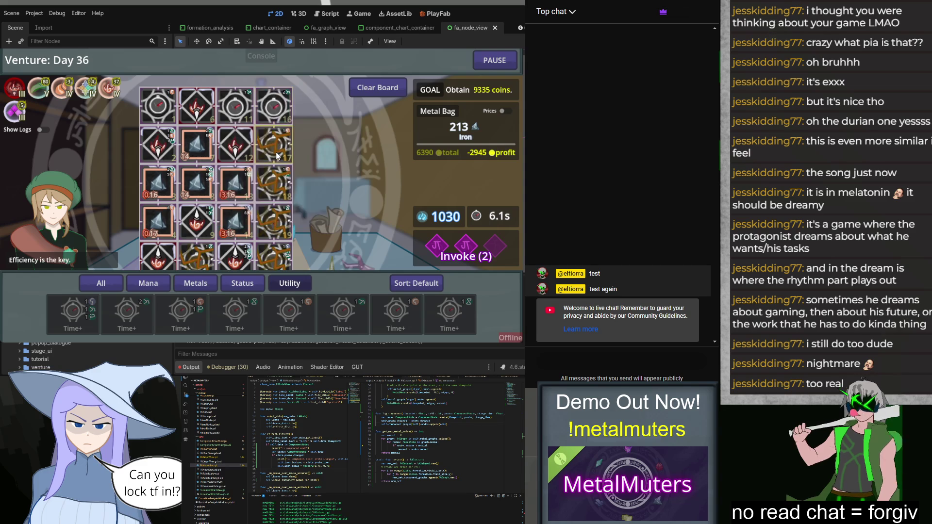
left_click_drag(325, 224, 345, 183)
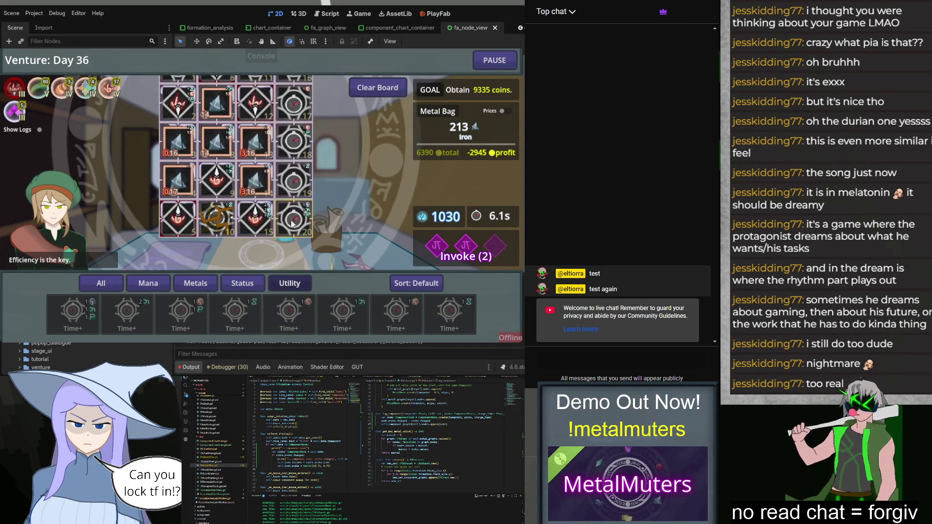
left_click_drag(336, 219, 366, 210)
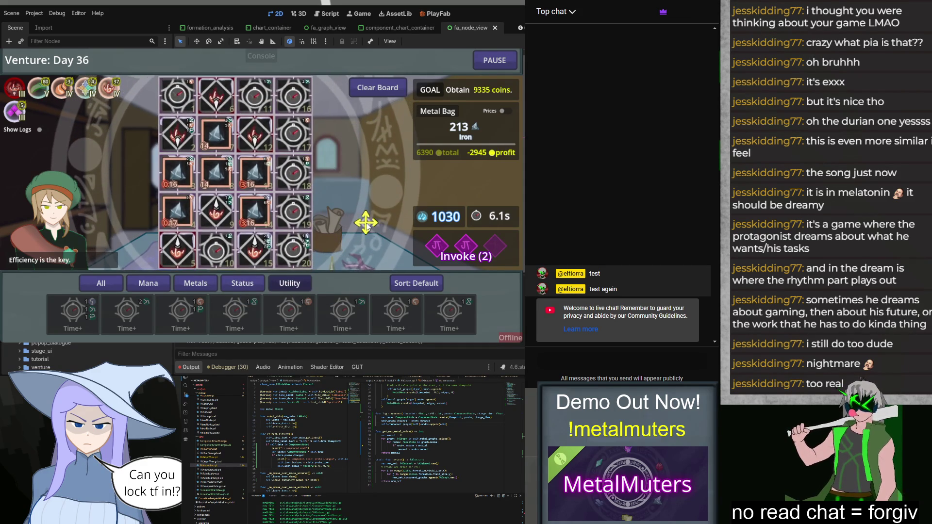
scroll(359, 223, "down", 2)
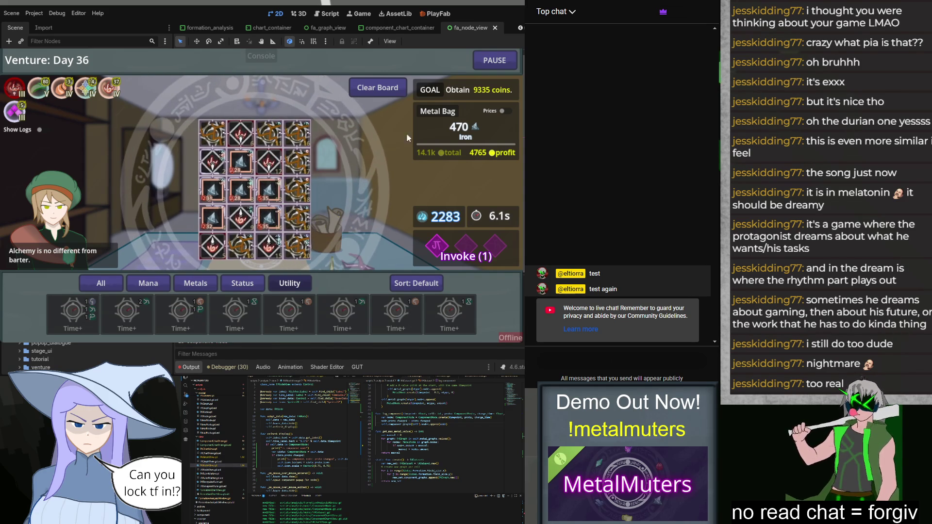
left_click(495, 60)
Open Cell 1's component chart, check its peak tooltip, and scroll to the 11–13 s range.
left_click(298, 203)
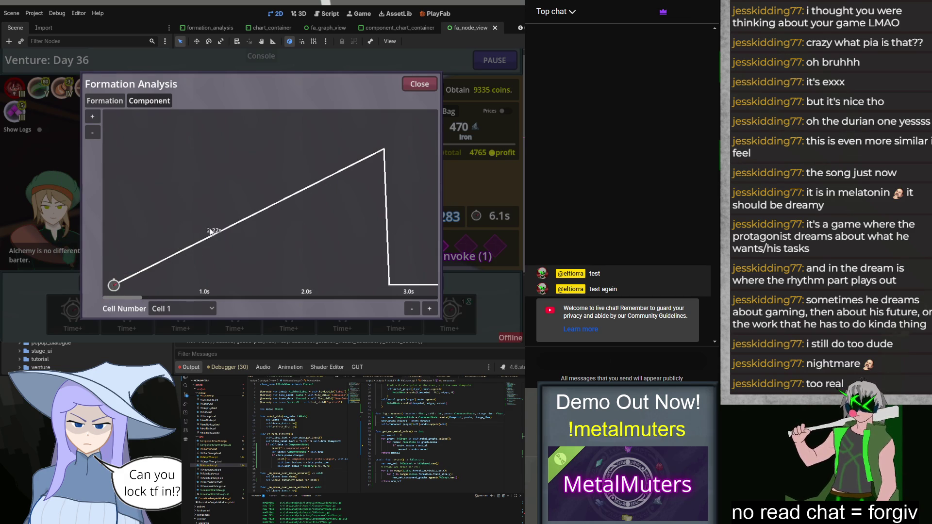
mouse_move(382, 150)
scroll(268, 249, "right", 6)
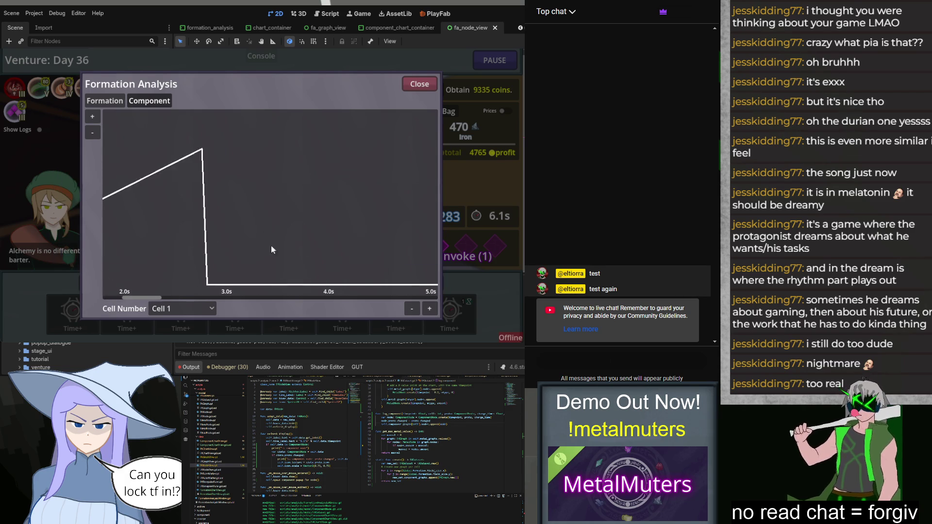
scroll(218, 283, "right", 6)
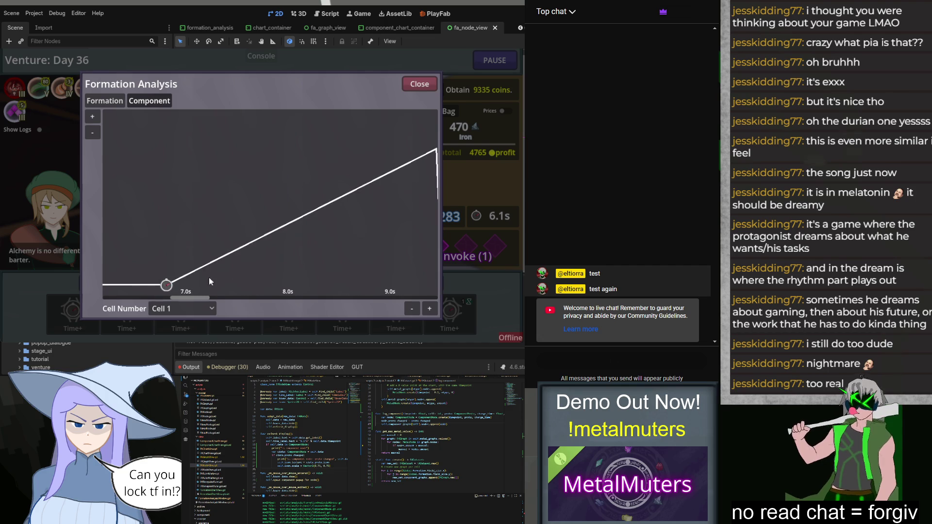
scroll(336, 241, "right", 8)
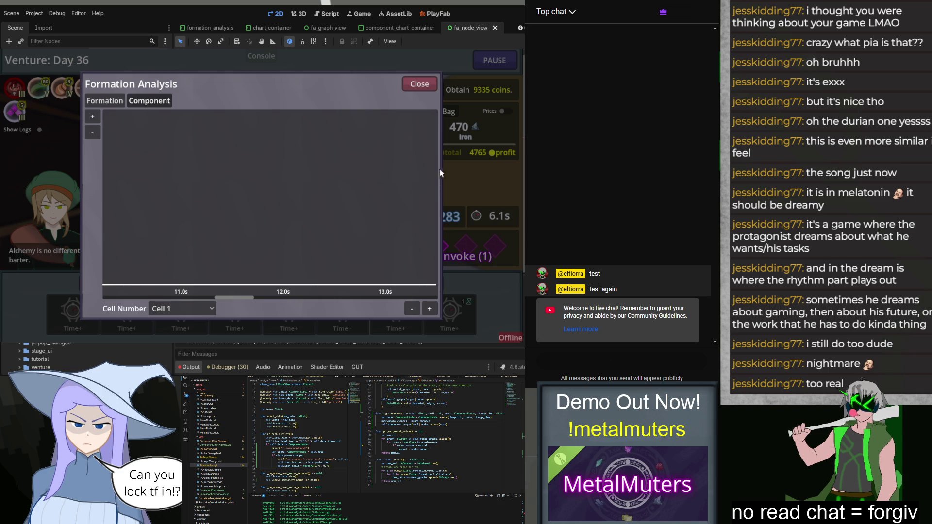
left_click(418, 89)
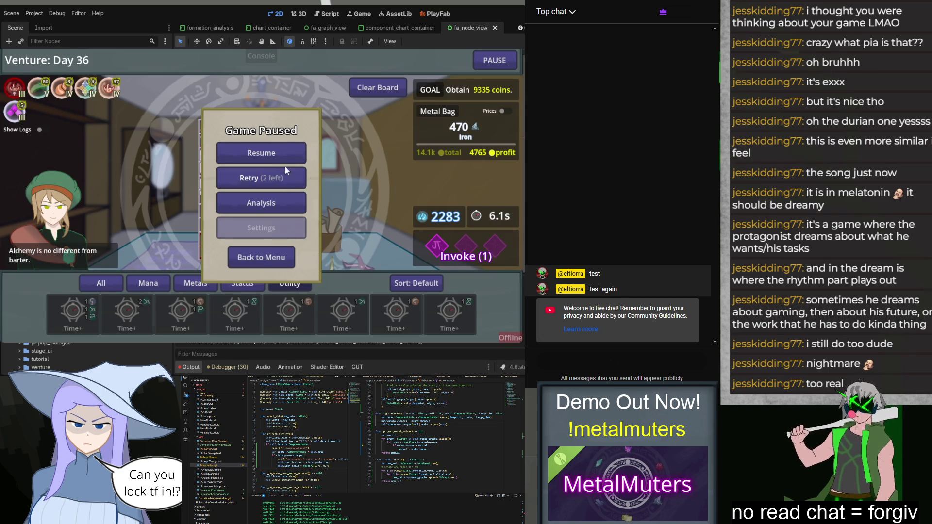
Resume the game and view the Time Dilator tooltips on the board's cells.
left_click(289, 152)
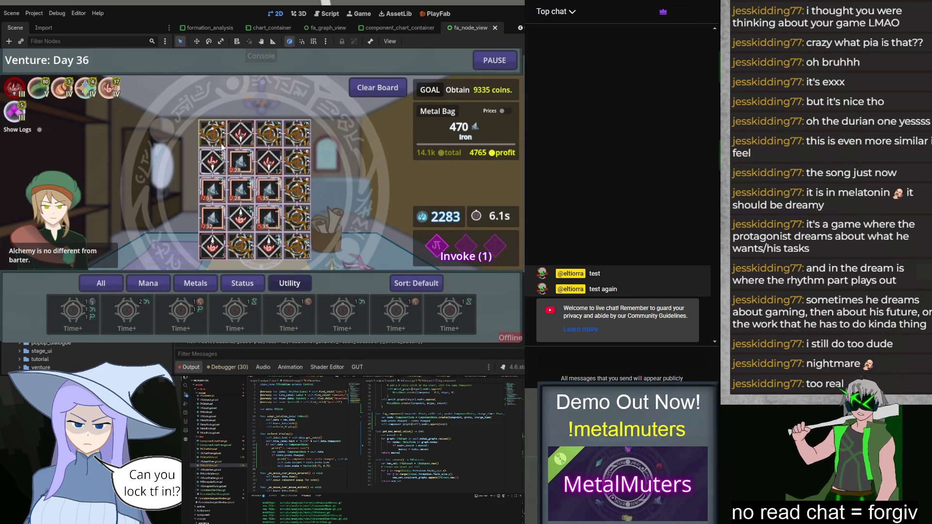
mouse_move(276, 138)
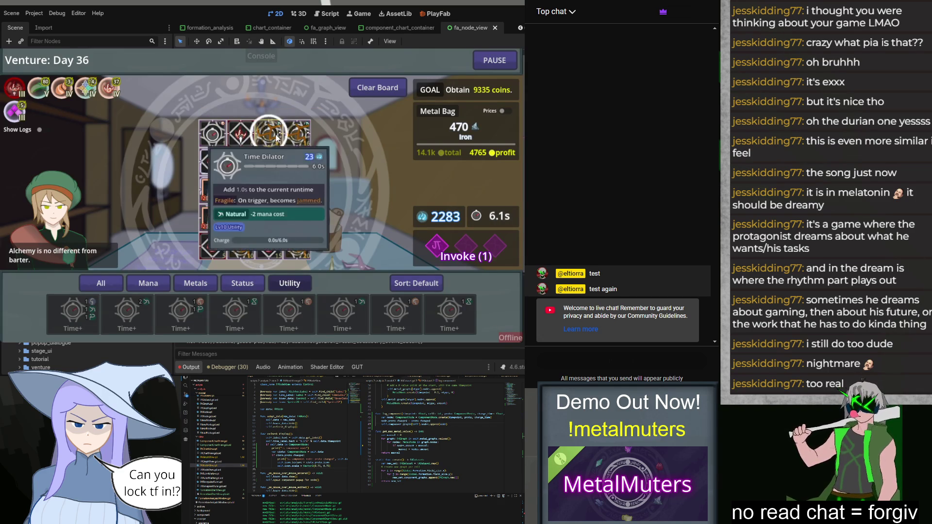
mouse_move(300, 167)
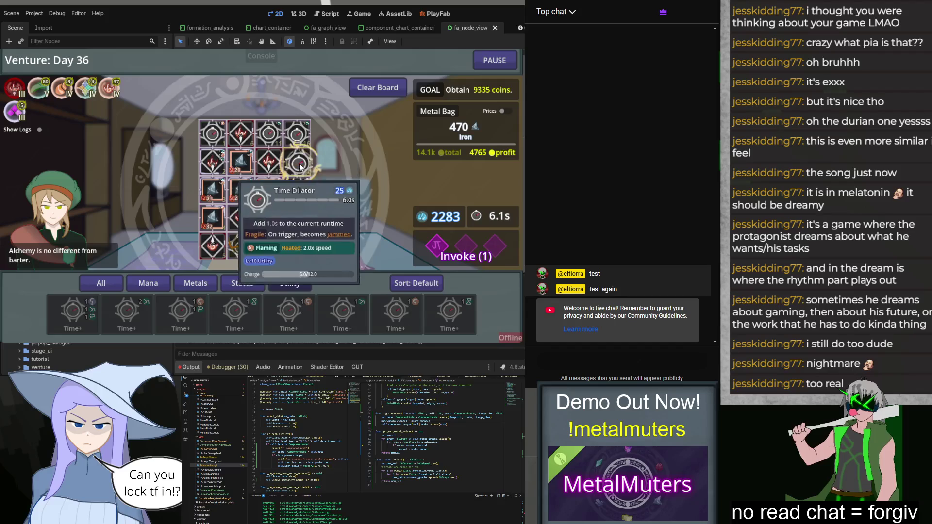
mouse_move(302, 221)
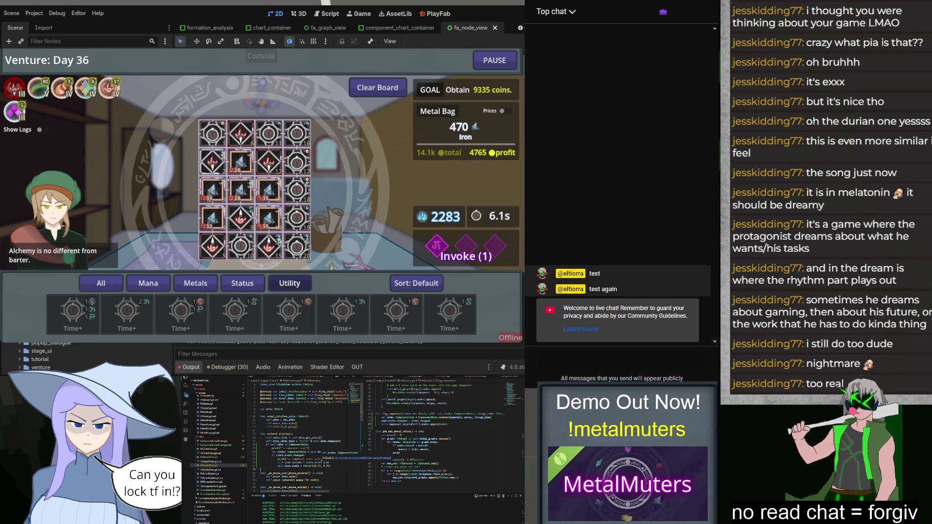
left_click(220, 499)
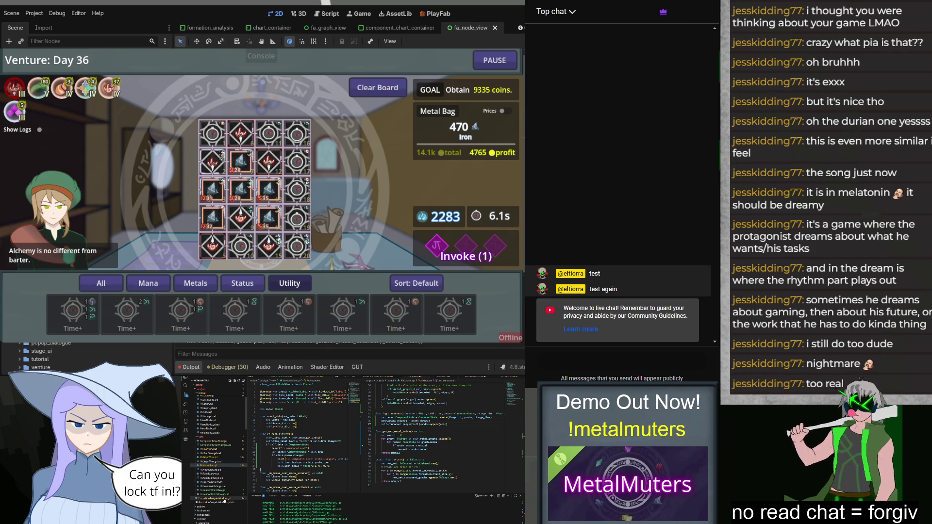
Review the render_dataset occurrences in the code, then spend the charged Invoke and win with iron at 727.
double_click(313, 459)
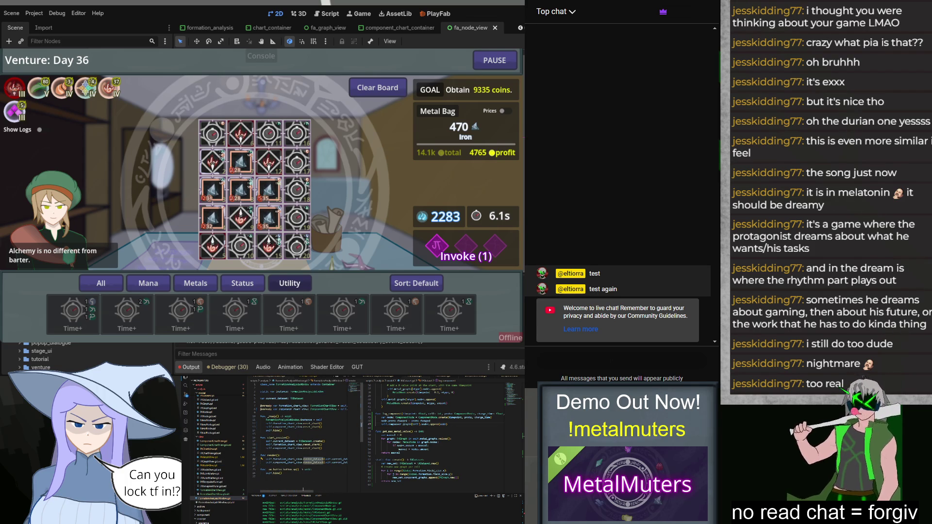
key("ctrl+d")
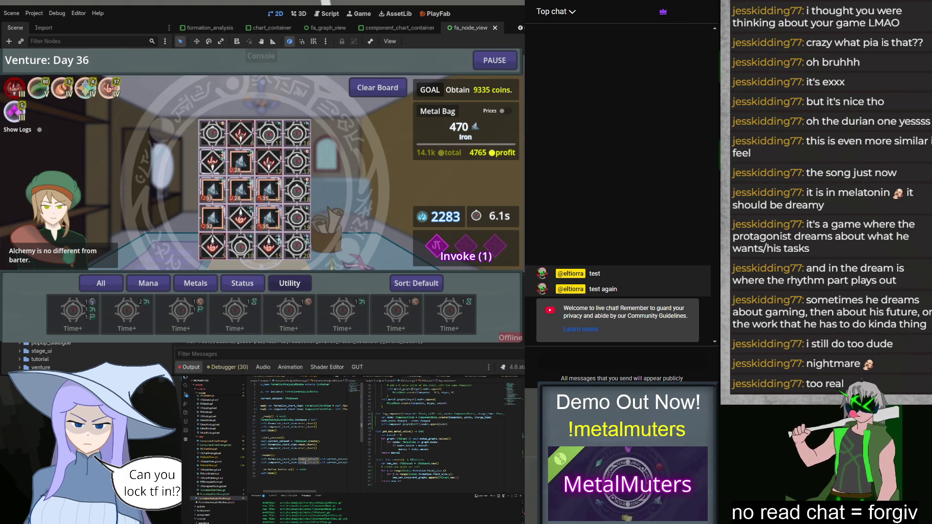
scroll(303, 432, "down", 5)
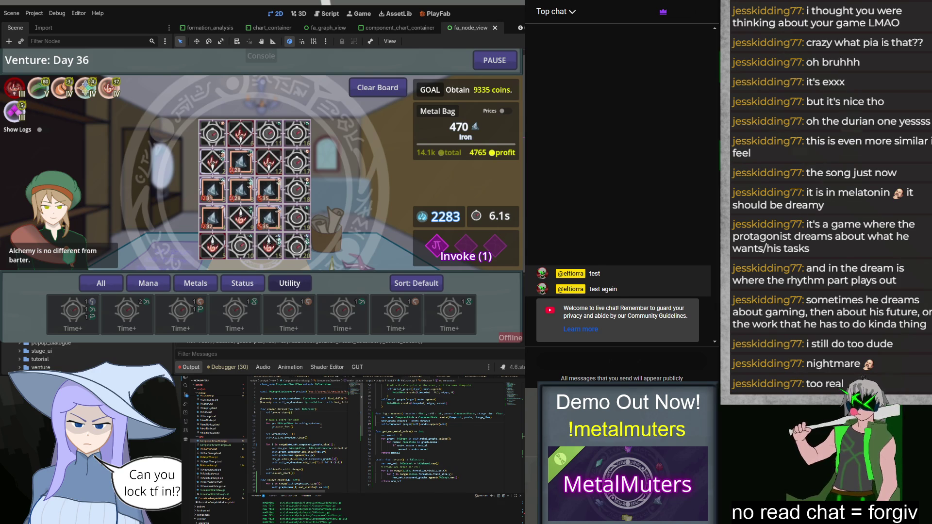
mouse_move(322, 424)
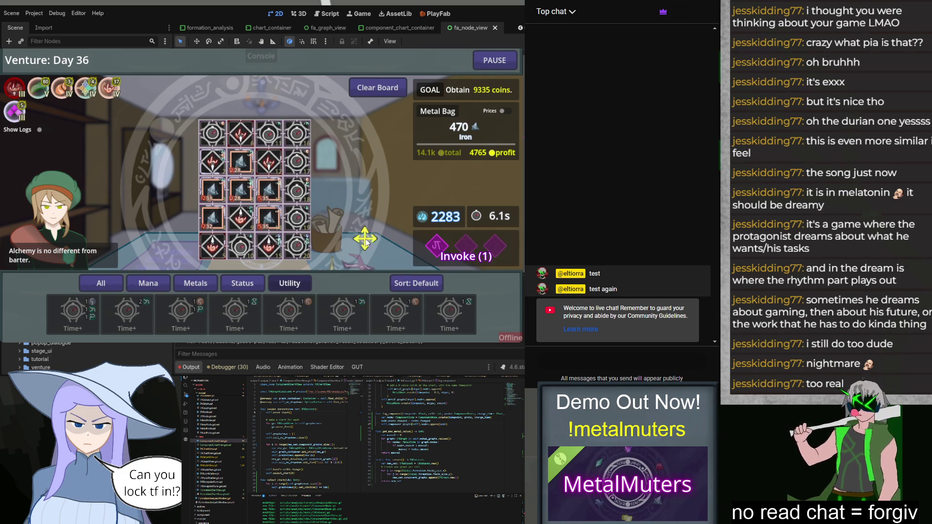
left_click(429, 252)
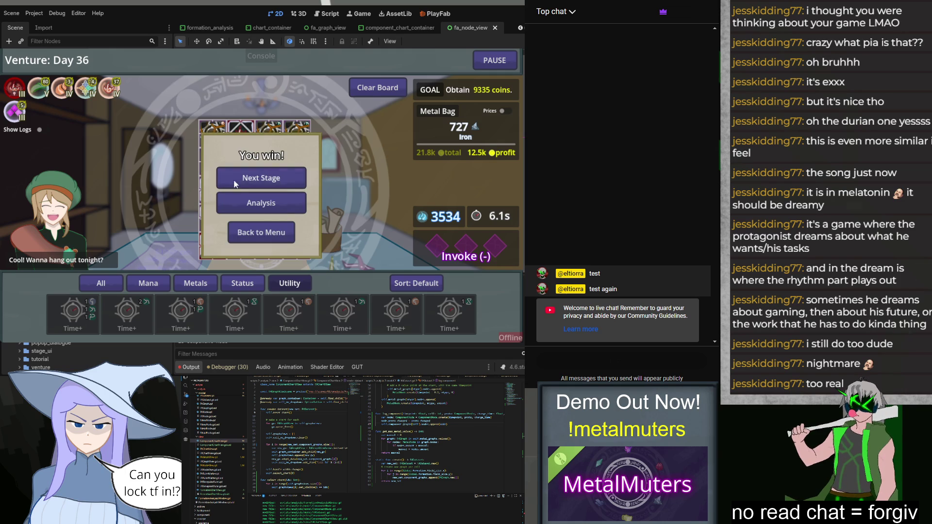
Open Formation Analysis and switch the component graph to Cell 4.
left_click(258, 204)
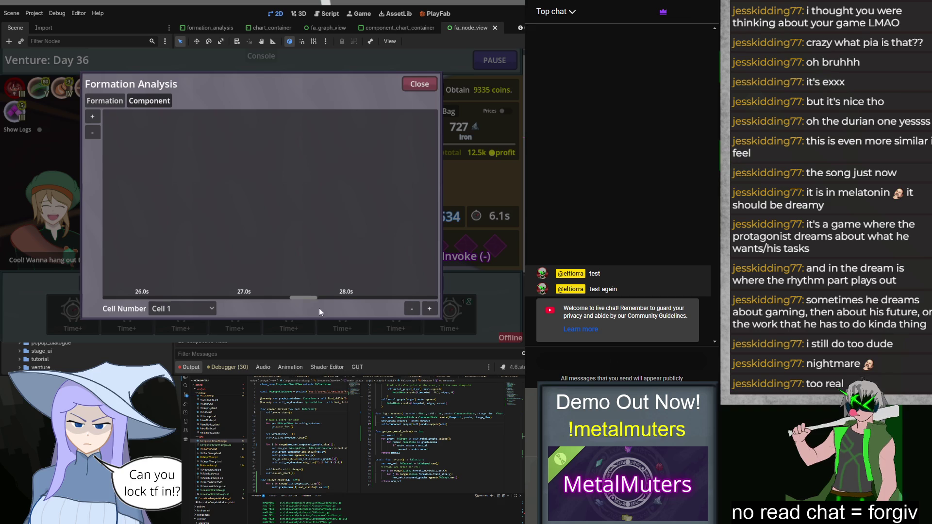
mouse_move(307, 298)
left_mouse_down()
mouse_move(461, 290)
mouse_move(48, 295)
left_mouse_up()
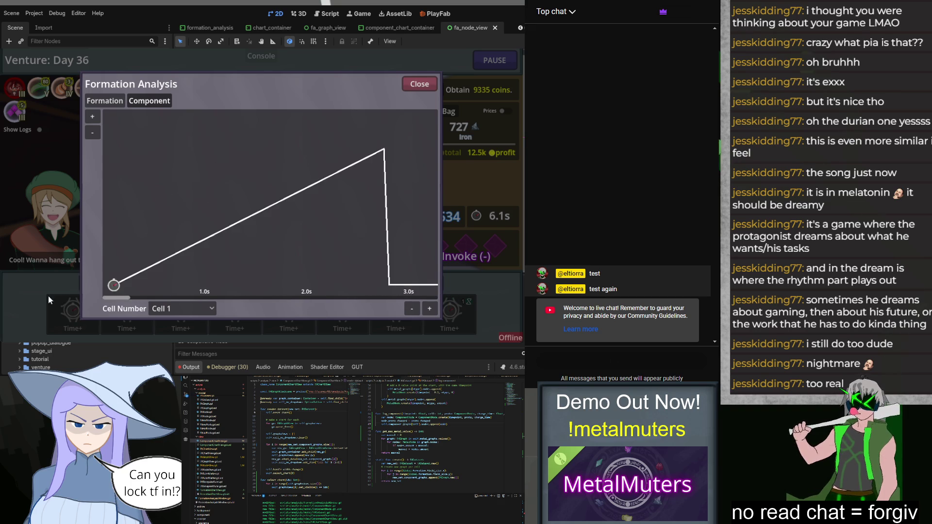
left_click(193, 309)
left_click(169, 140)
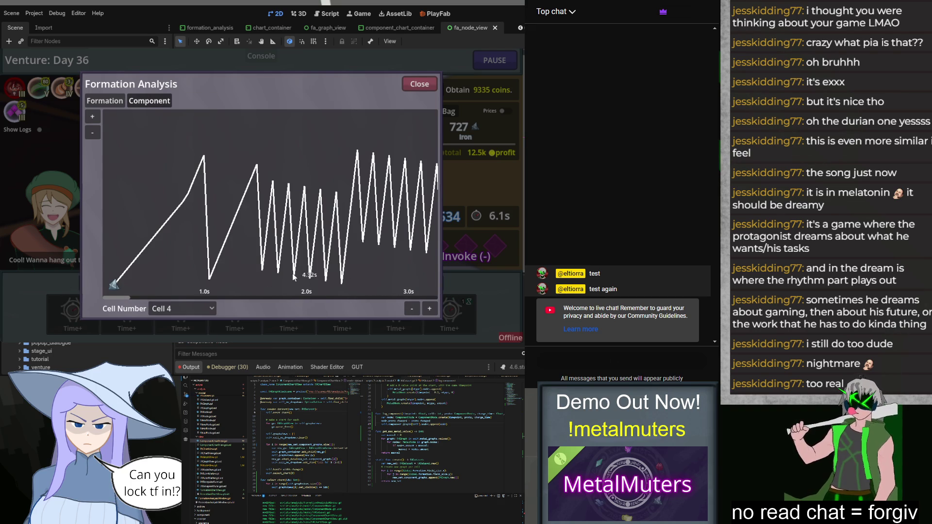
Check the component detail tooltips on Cell 4's graph points.
mouse_move(189, 196)
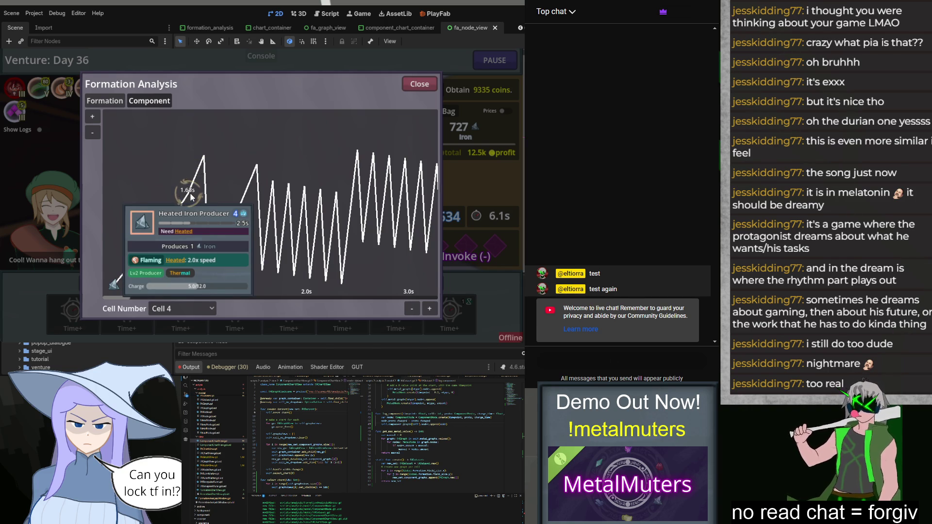
mouse_move(204, 161)
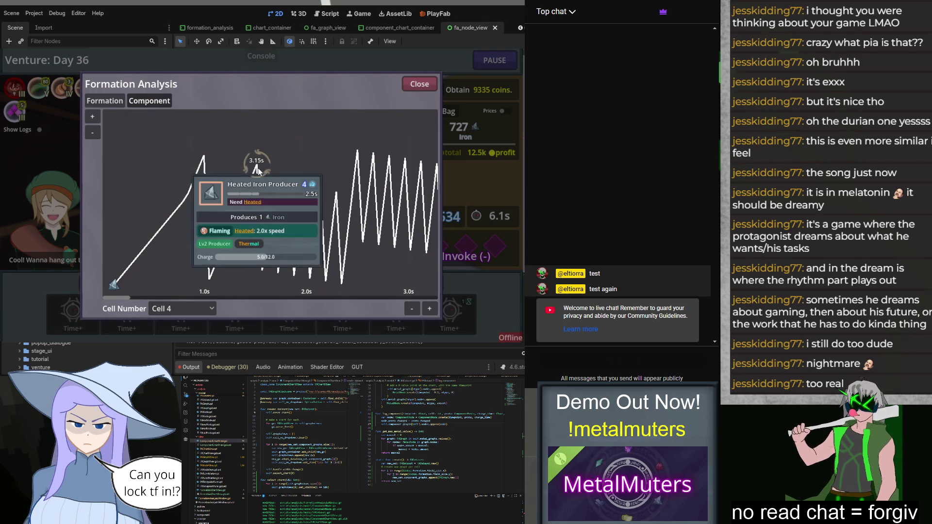
mouse_move(260, 270)
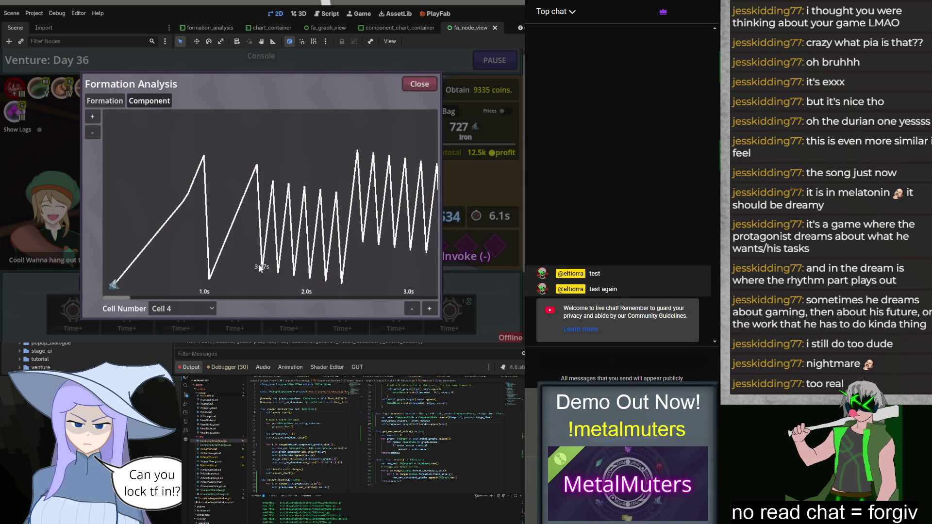
mouse_move(267, 225)
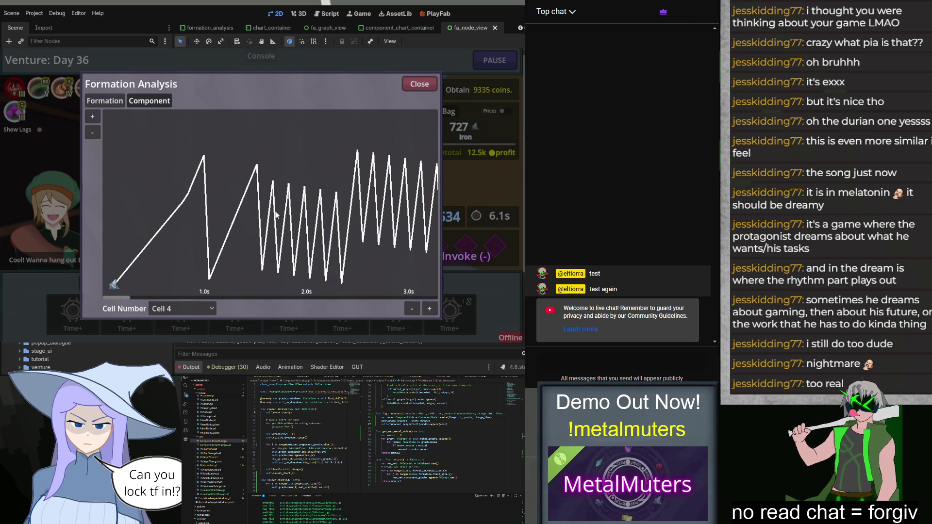
Pan Cell 4's graph through time to the end of the run.
scroll(252, 269, "right", 5)
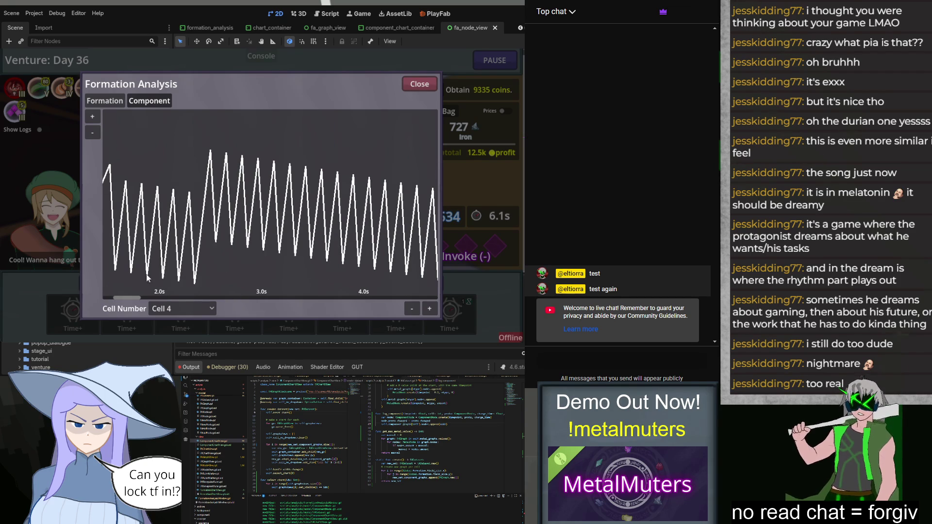
left_click_drag(266, 276, 139, 274)
left_click_drag(412, 261, 253, 279)
left_click_drag(363, 278, 133, 281)
left_click_drag(394, 274, 121, 277)
left_click_drag(348, 275, 84, 280)
left_click_drag(417, 272, 58, 271)
left_click_drag(350, 264, 147, 264)
Close the analysis, open the Venture run list, and stop the game with F8.
left_click(419, 84)
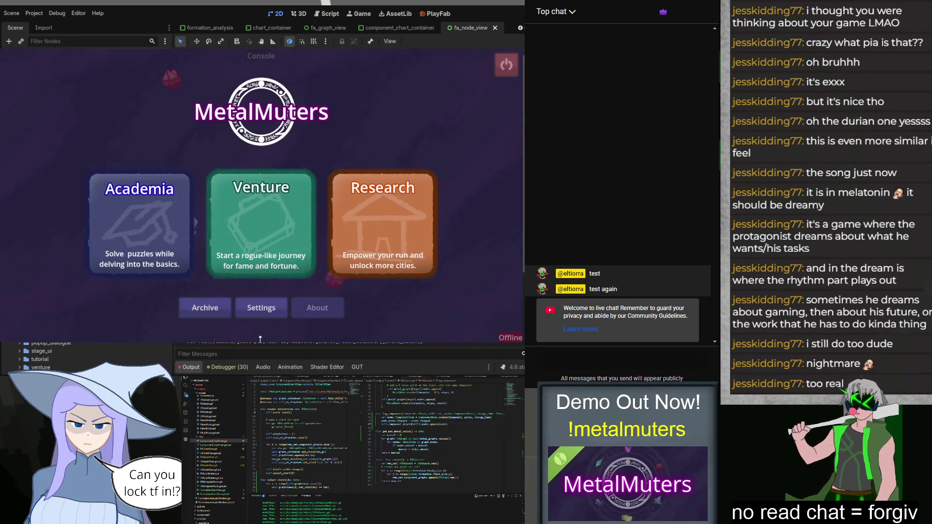
left_click(270, 236)
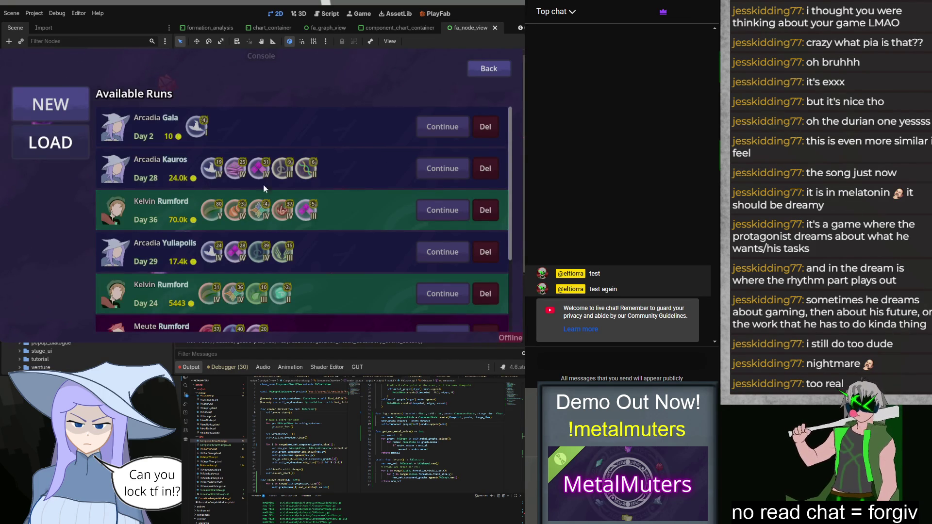
scroll(325, 236, "down", 2)
scroll(329, 267, "up", 2)
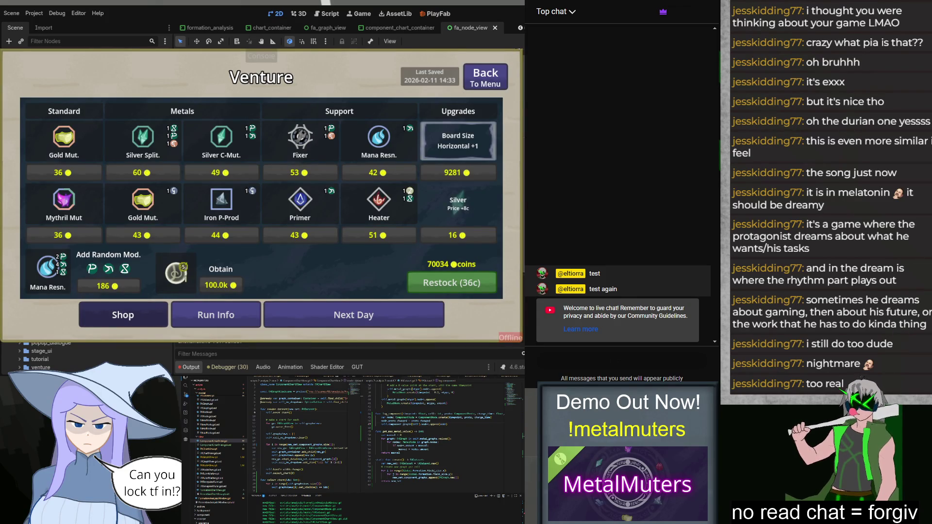
key("F8")
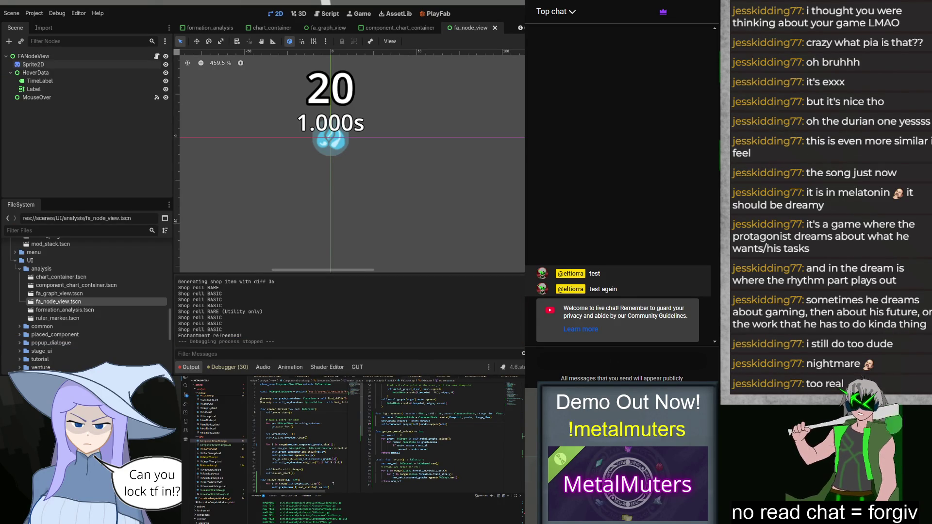
Widen the middle code pane of the editor.
left_click_drag(363, 438, 393, 437)
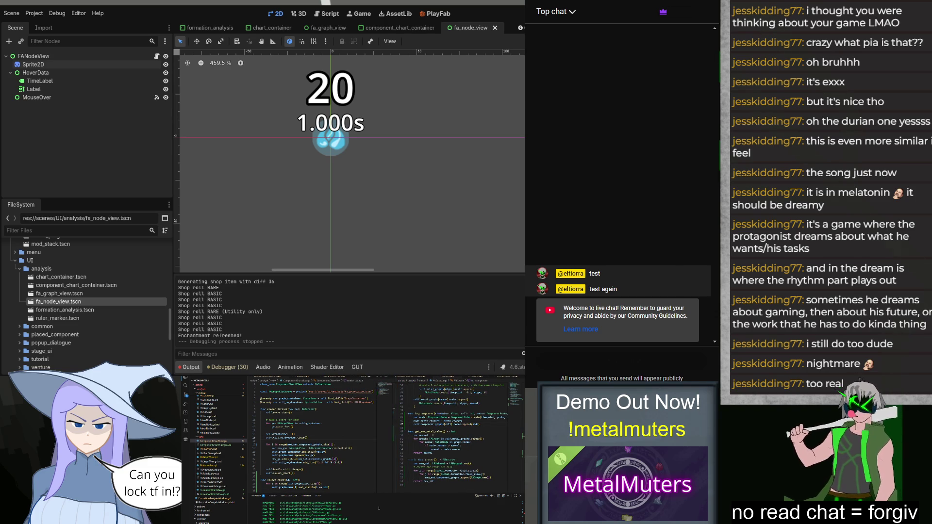
scroll(379, 508, "down", 3)
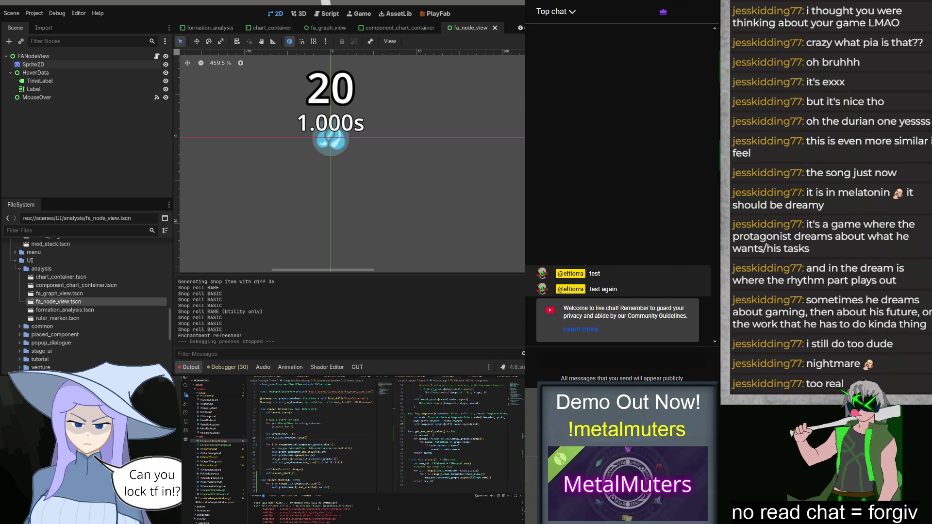
scroll(379, 508, "down", 3)
scroll(378, 508, "up", 3)
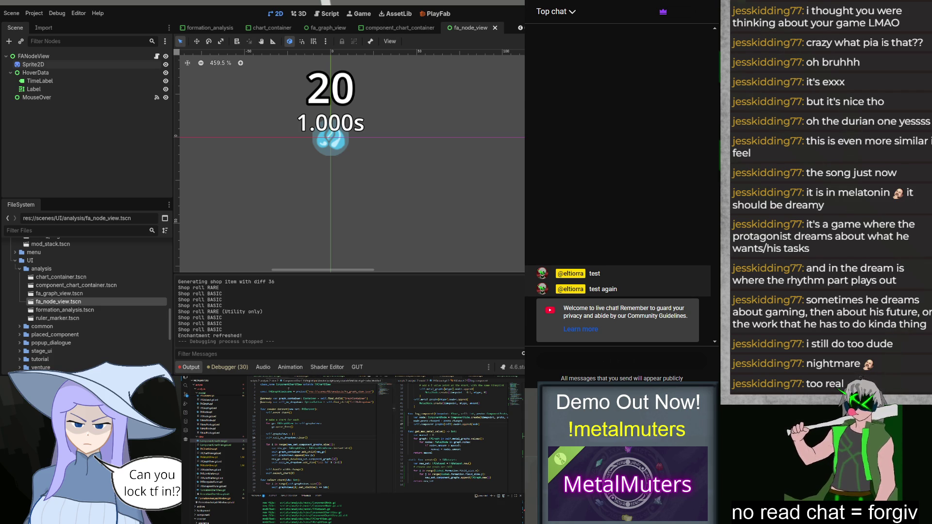
Open the graph view script and place the cursor on the x_coord line near add_node.
left_click(228, 457)
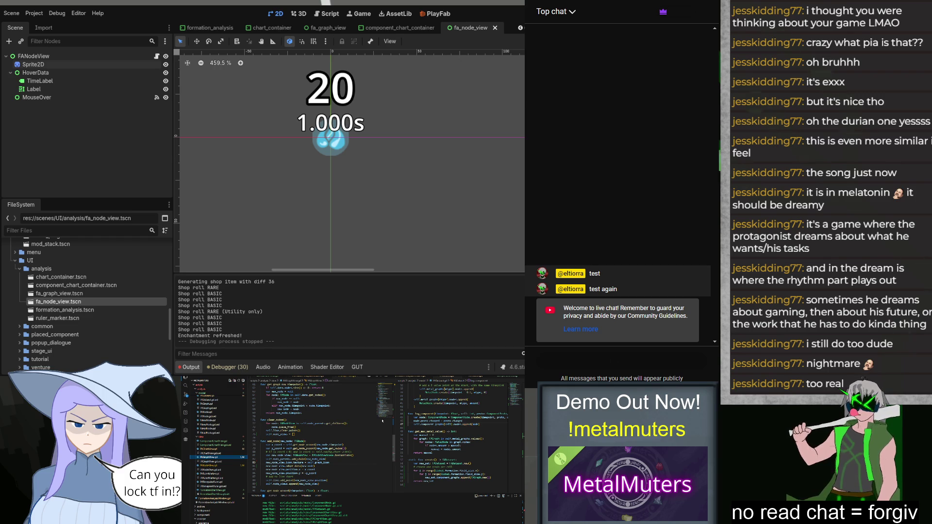
scroll(357, 429, "down", 2)
scroll(308, 428, "up", 1)
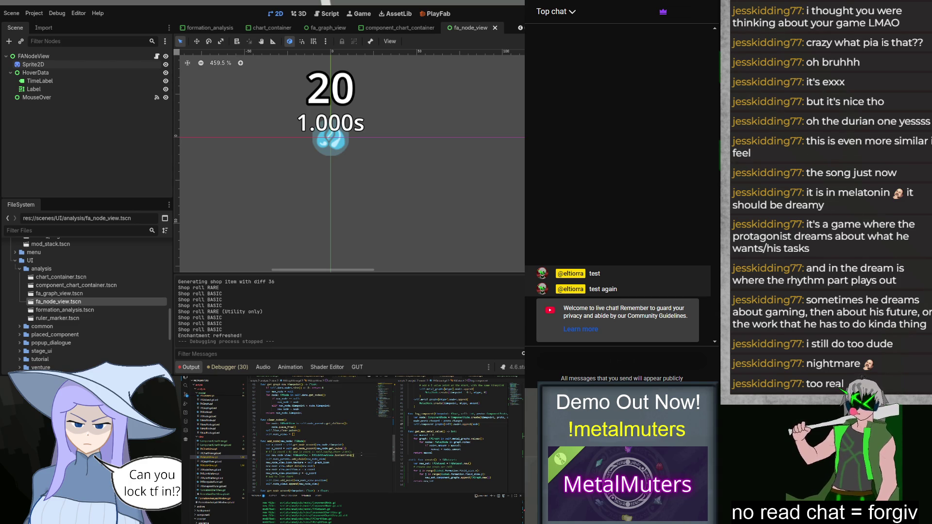
left_click(273, 444)
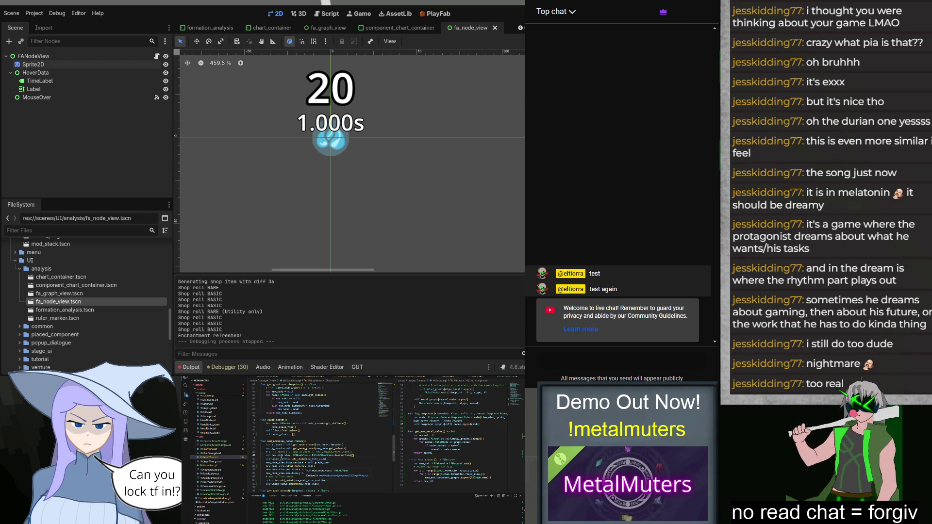
left_click_drag(296, 482, 329, 481)
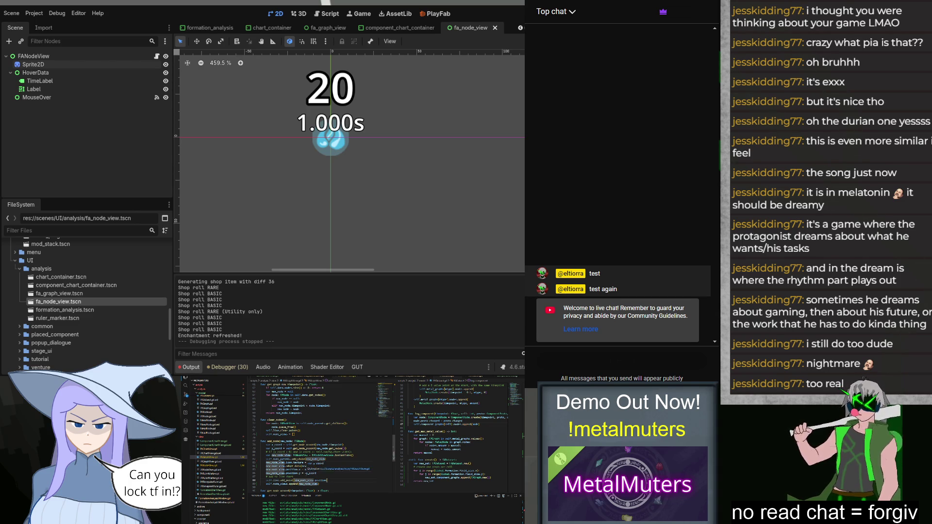
scroll(310, 461, "down", 1)
type("Vec")
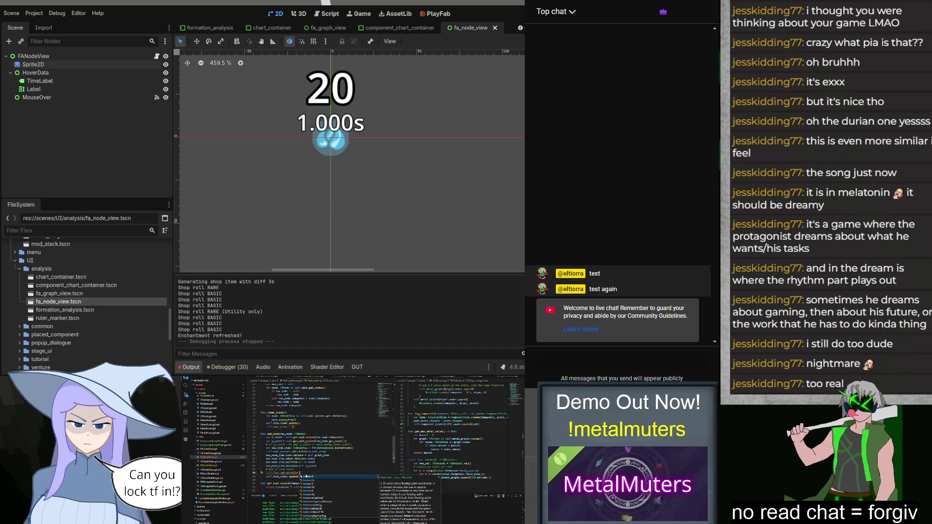
type("2")
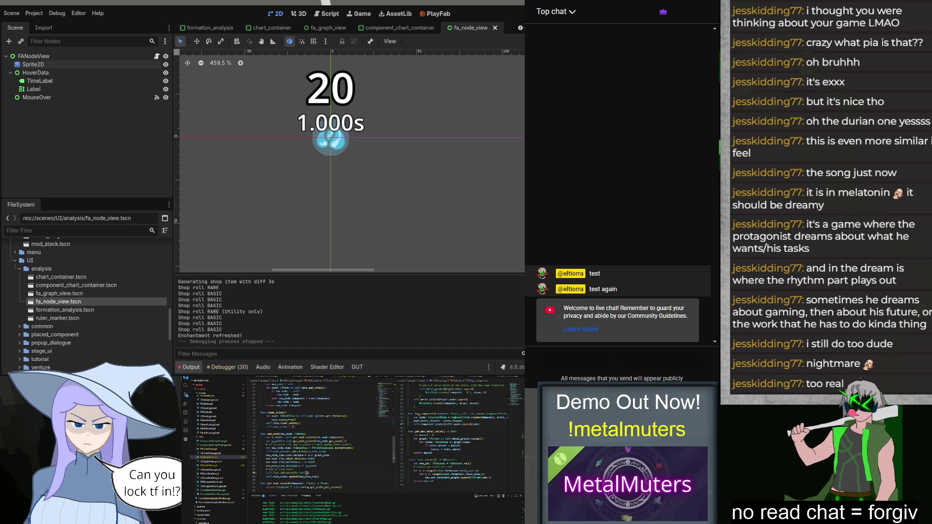
type("x")
key("Return")
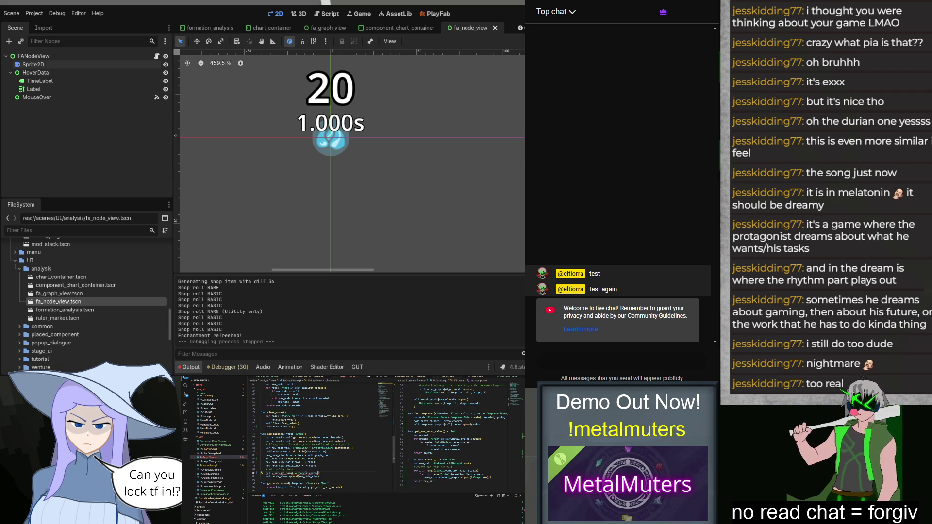
type(", y")
key("Return")
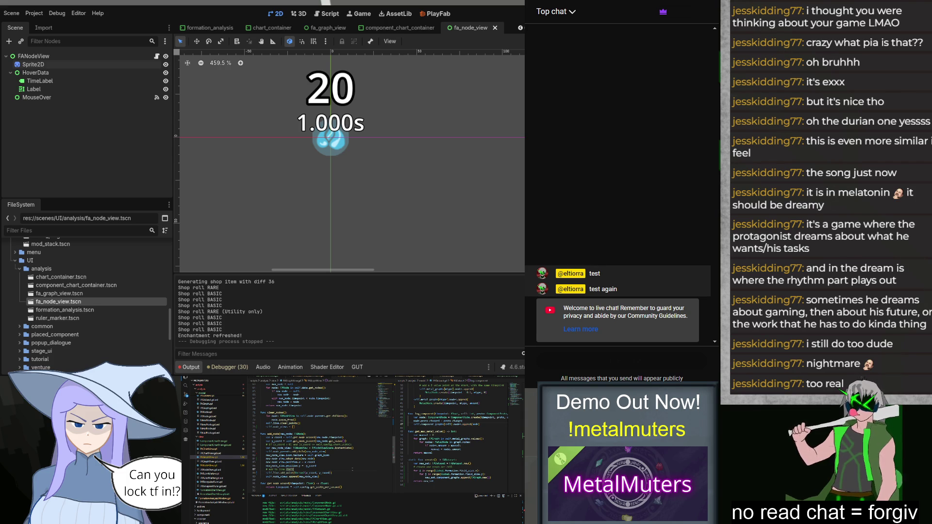
scroll(311, 436, "up", 5)
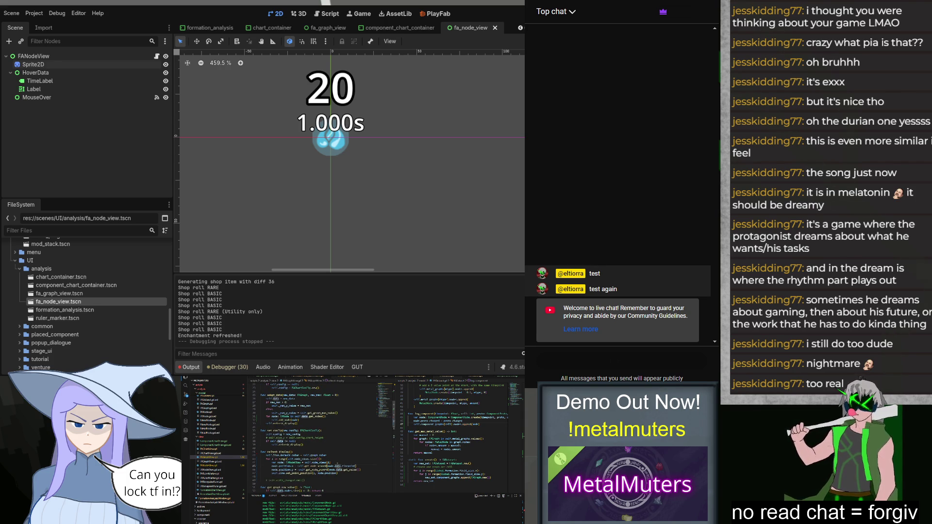
type("sp")
key("Tab")
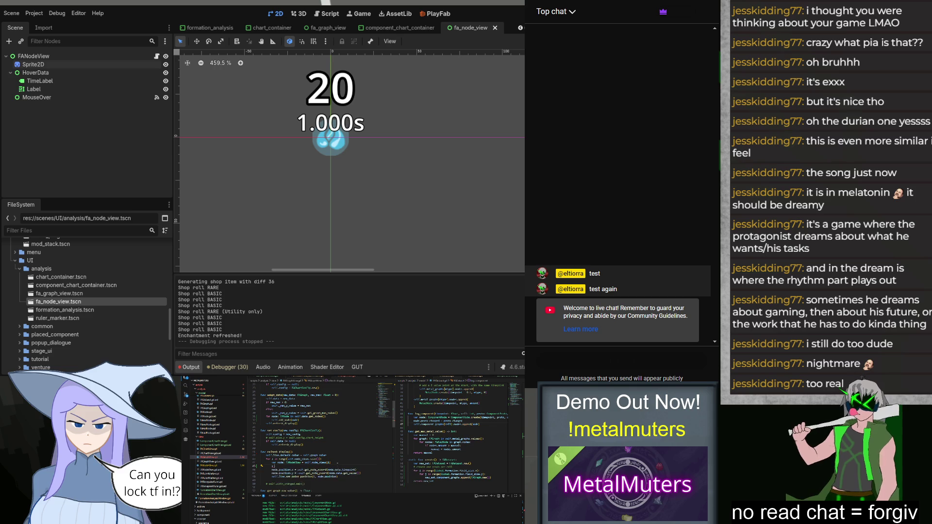
type("coo")
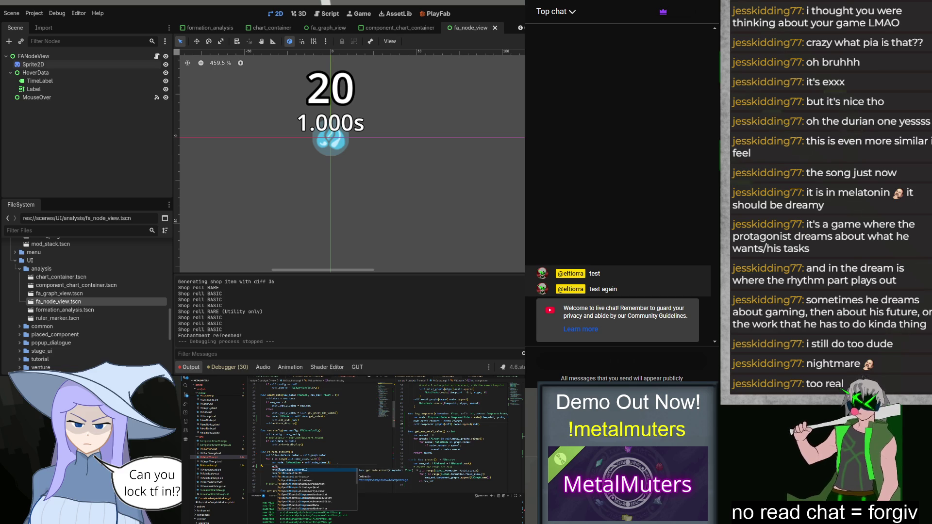
key("BackSpace")
key("BackSpace")
key("BackSpace")
type("x")
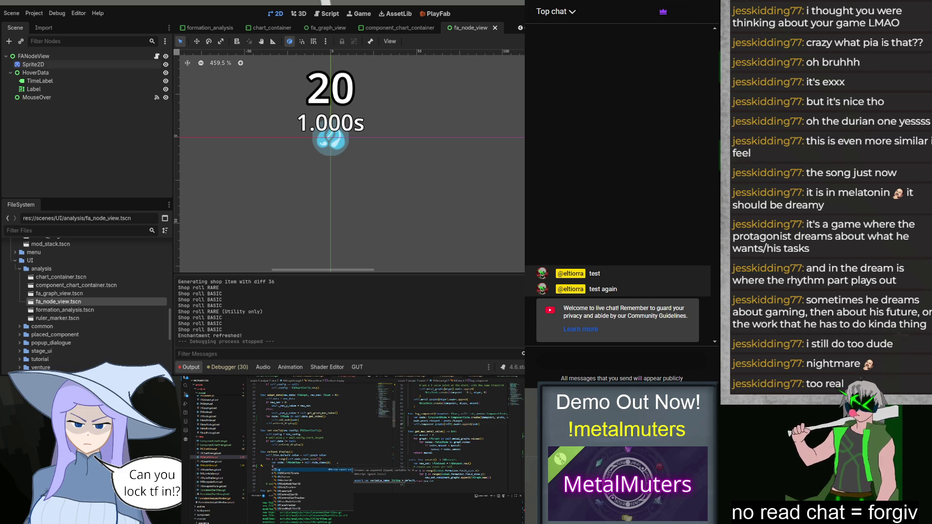
key("Escape")
scroll(339, 460, "down", 5)
scroll(336, 460, "down", 3)
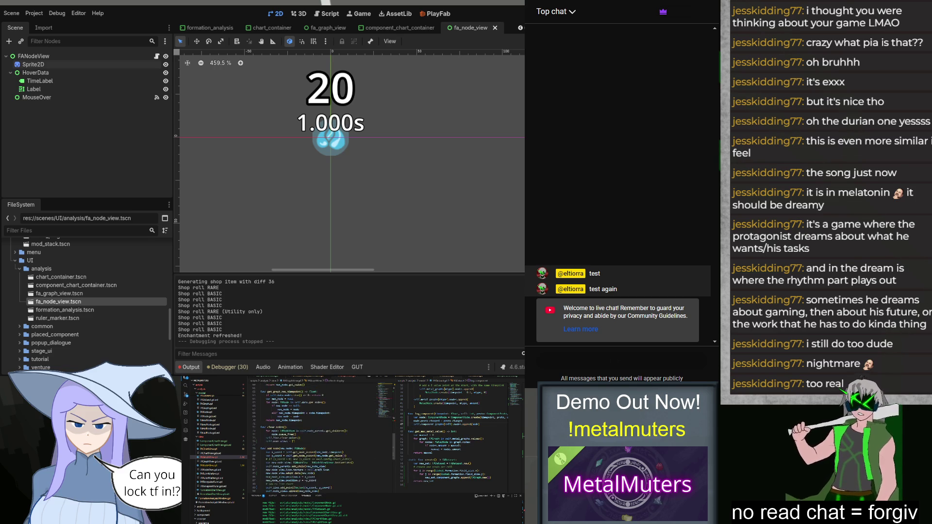
scroll(306, 437, "down", 3)
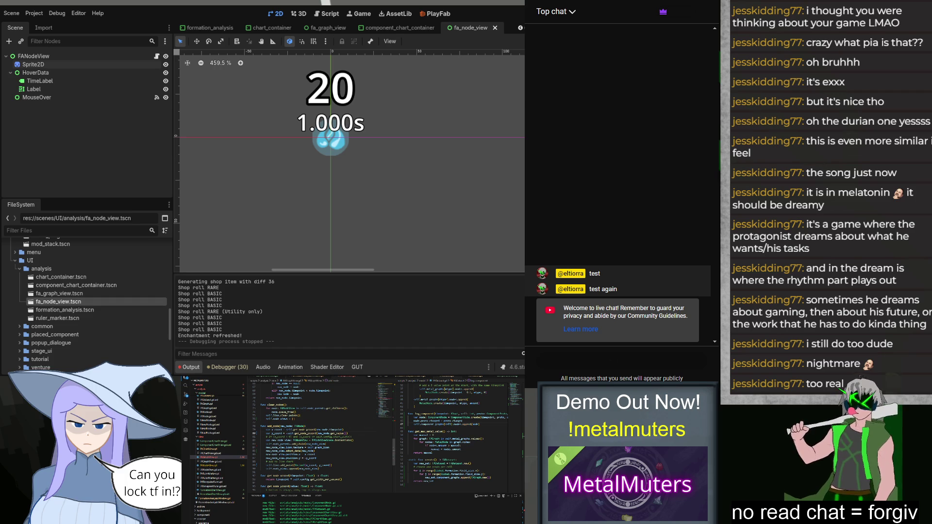
Save the graph view script changes.
key("ctrl+s")
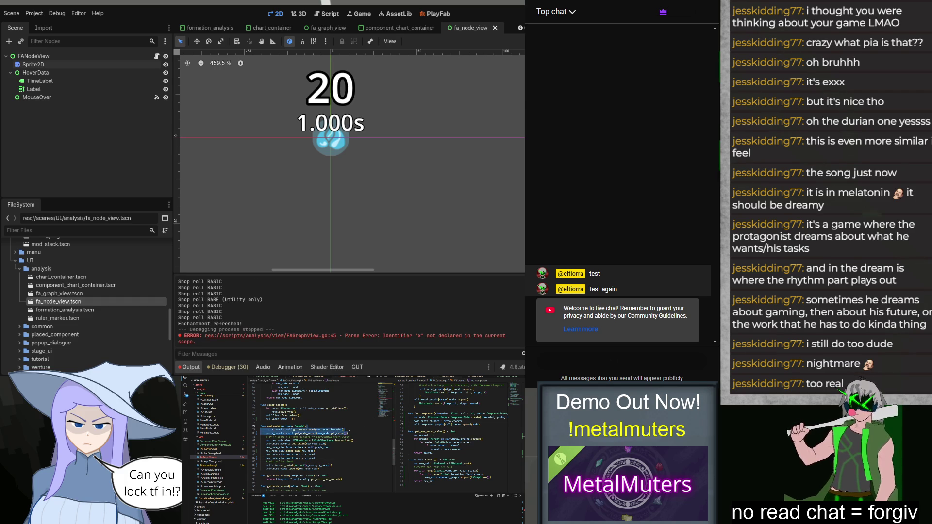
scroll(306, 437, "up", 3)
scroll(310, 461, "up", 3)
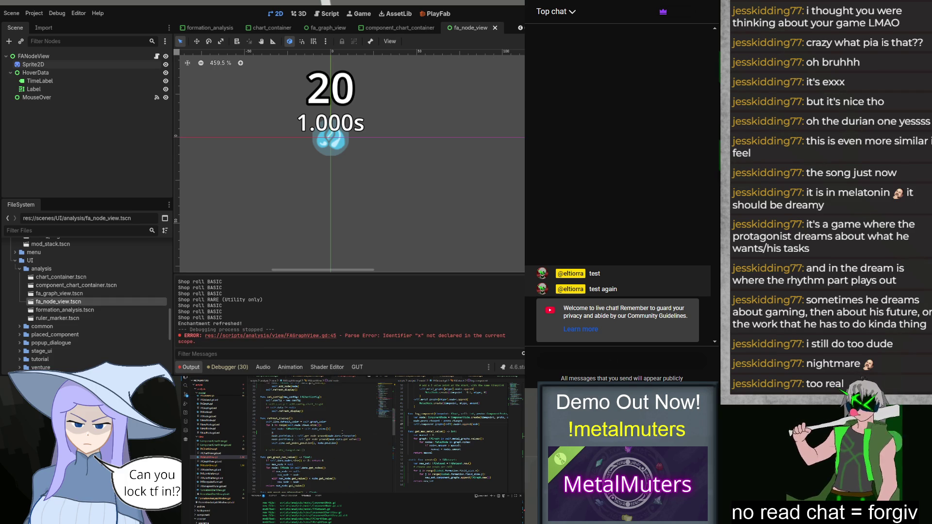
Replace 'timepoint' on line 46 so it reads node.data.timepoint via autocomplete.
double_click(341, 432)
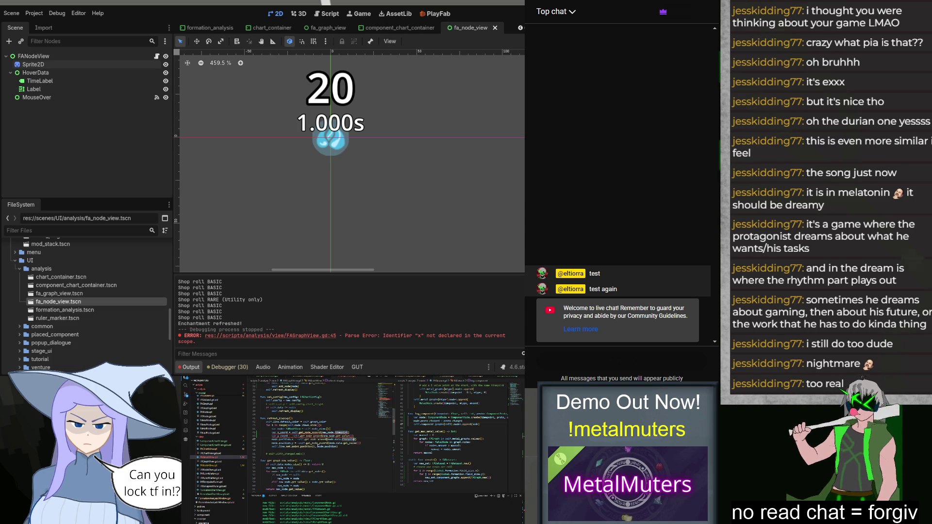
left_click(339, 433)
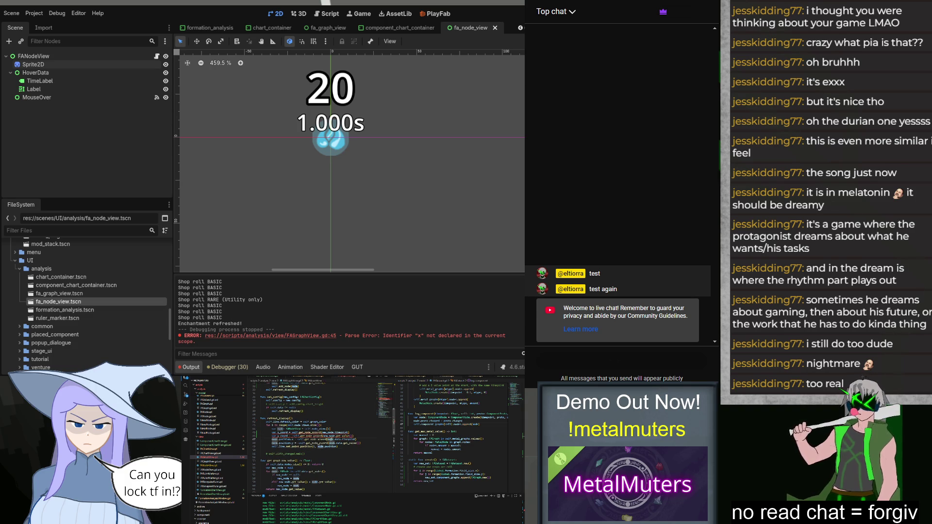
double_click(339, 433)
type("d")
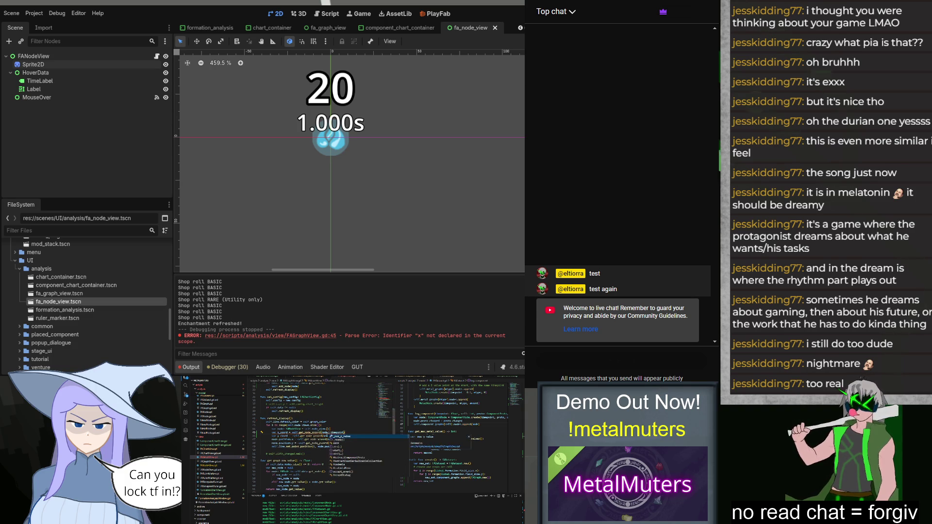
key("Tab")
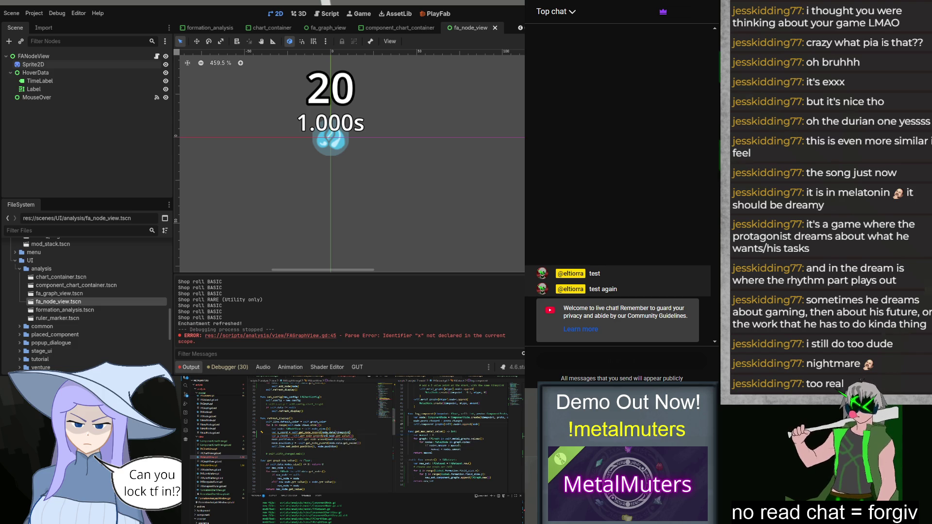
Confirm the corrected call on line 46 and scroll down to clear_nodes and add_node.
key("BackSpace")
key("BackSpace")
key("BackSpace")
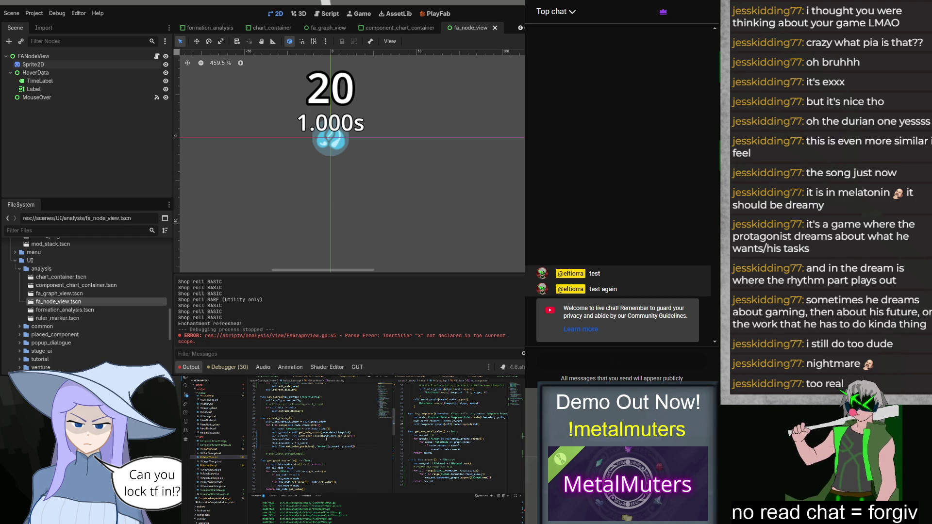
scroll(326, 439, "down", 5)
scroll(326, 439, "down", 4)
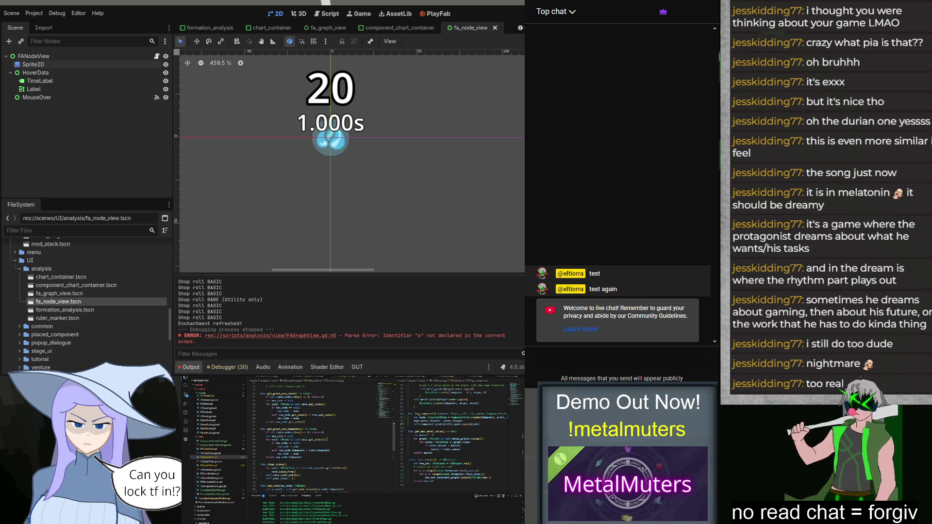
scroll(326, 439, "down", 5)
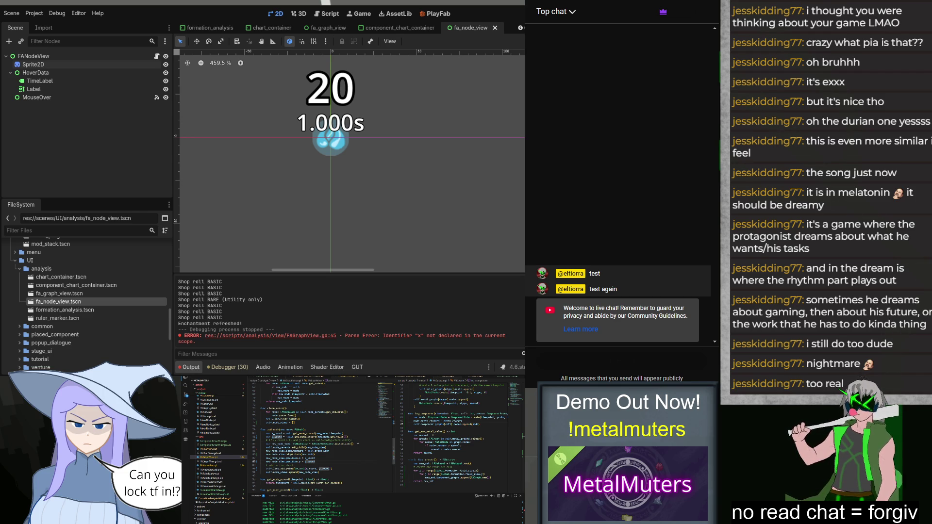
left_click(355, 436)
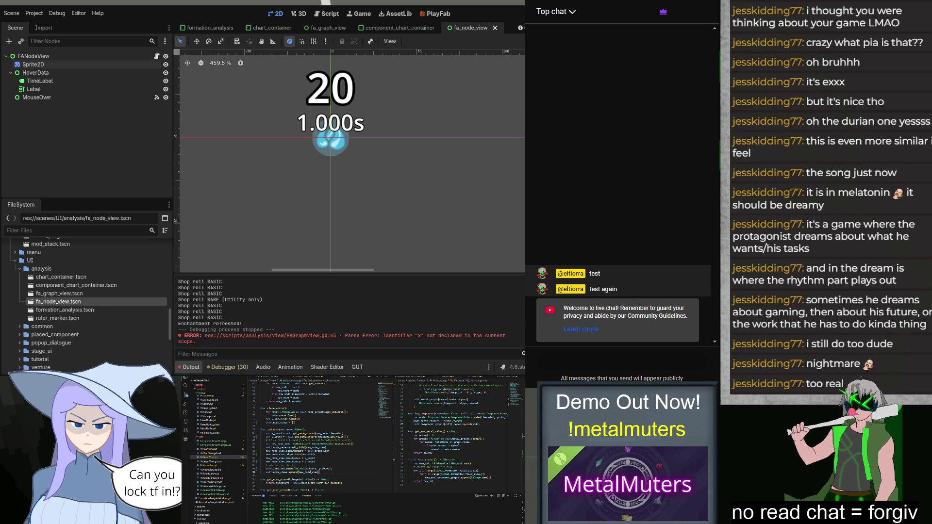
scroll(323, 448, "up", 6)
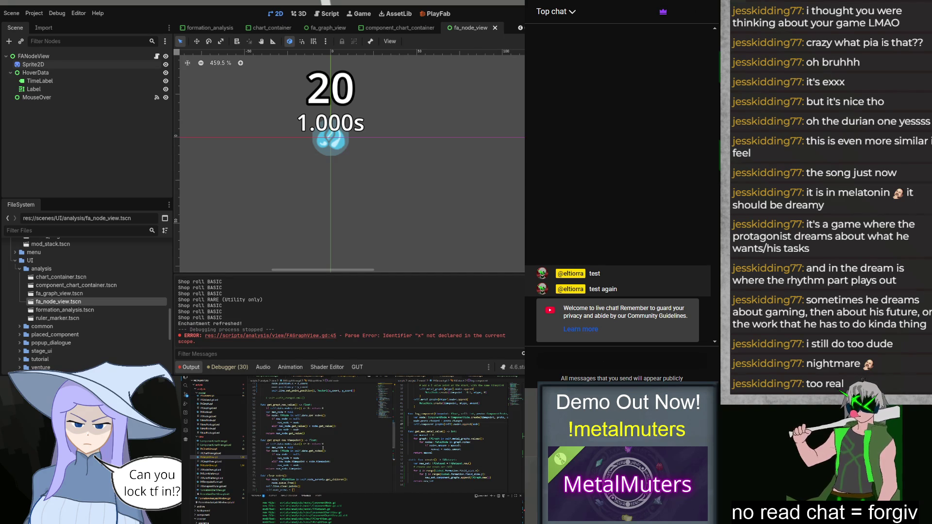
scroll(323, 448, "down", 6)
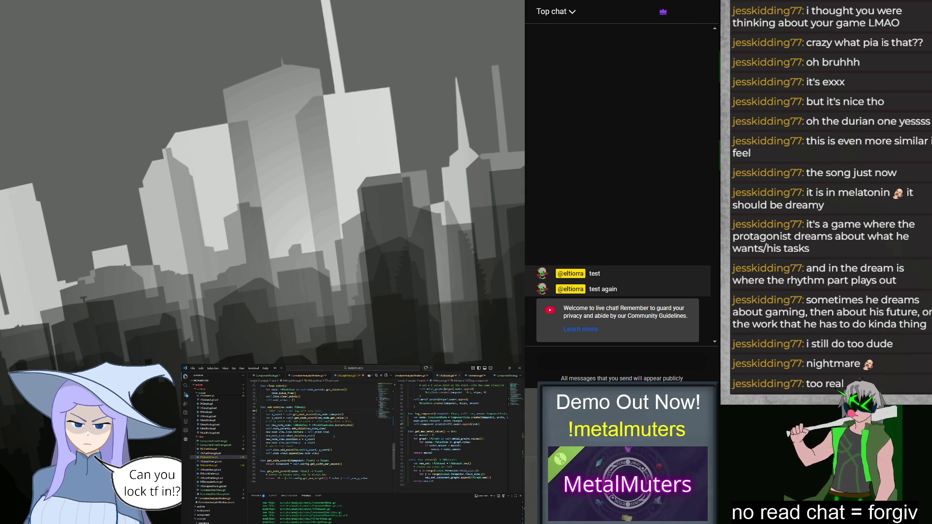
Start typing a new_data.get_node call into the graph view script's add_node code.
scroll(334, 436, "up", 5)
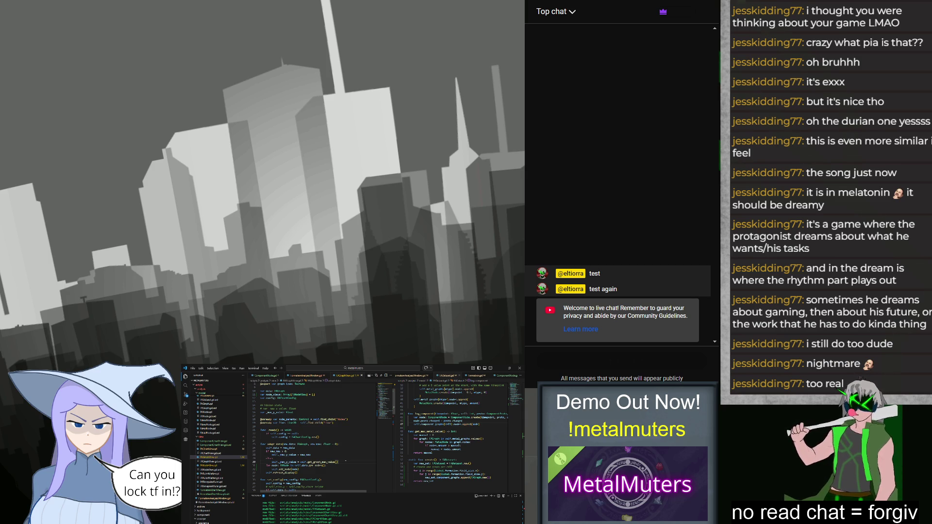
type("var node_terminal =")
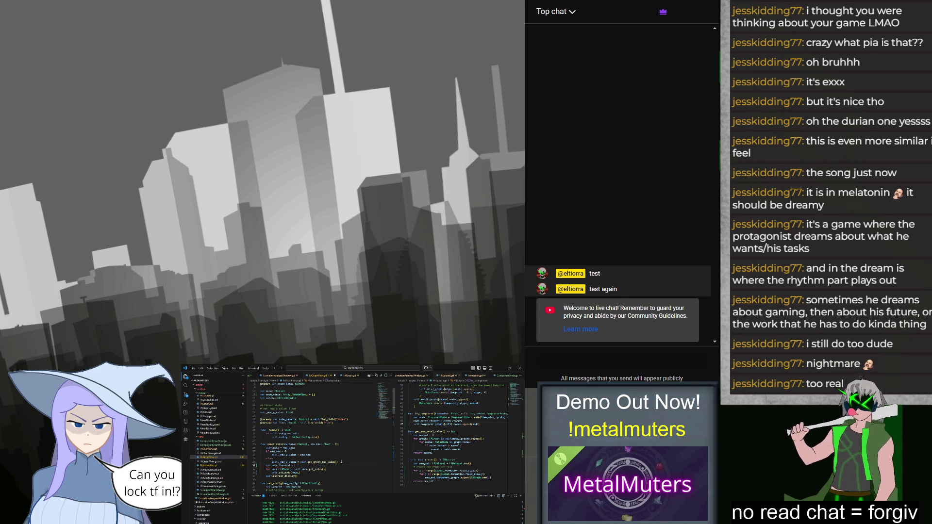
type("new_data.get")
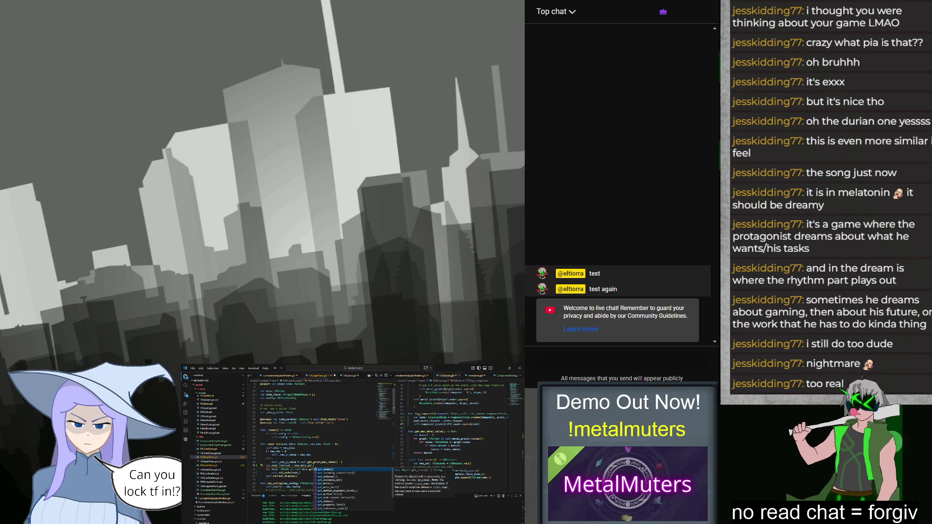
type("_node")
Complete the new_data.get_node call and add a comma to the add_node arguments.
key("Tab")
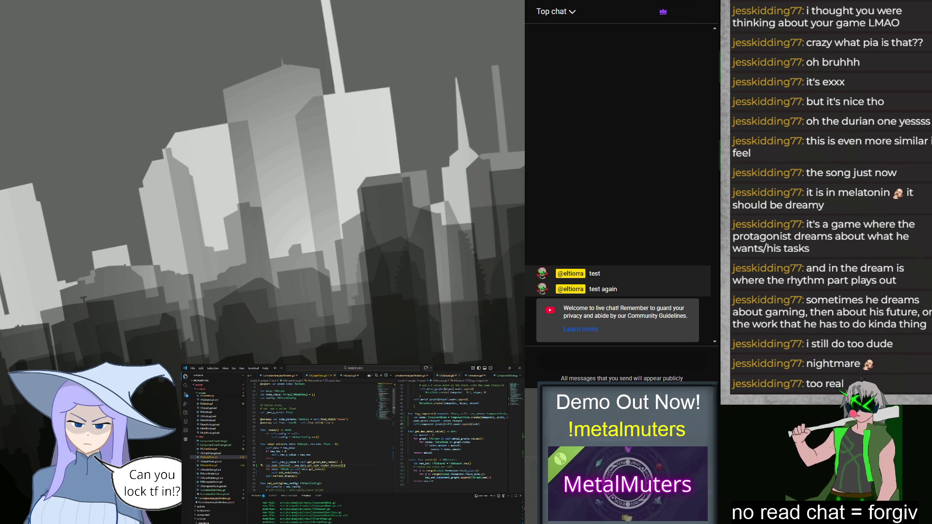
mouse_move(281, 465)
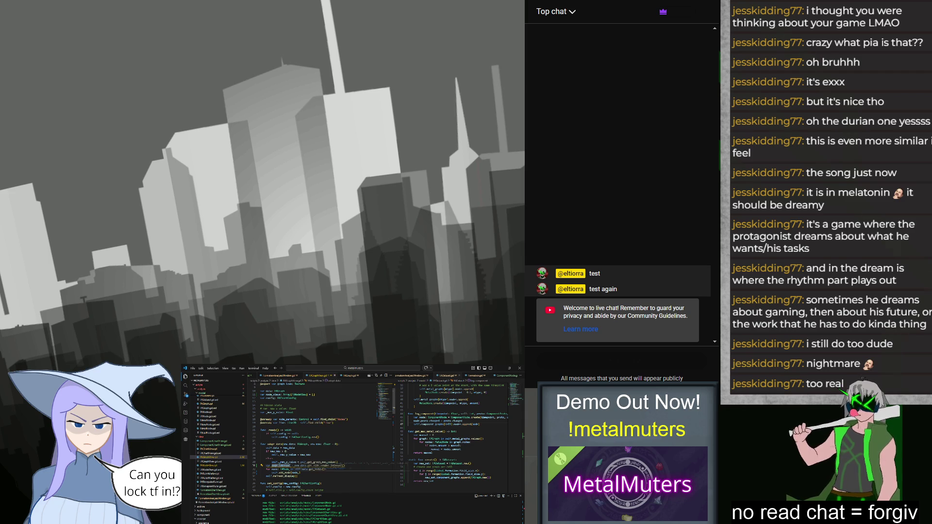
key("Escape")
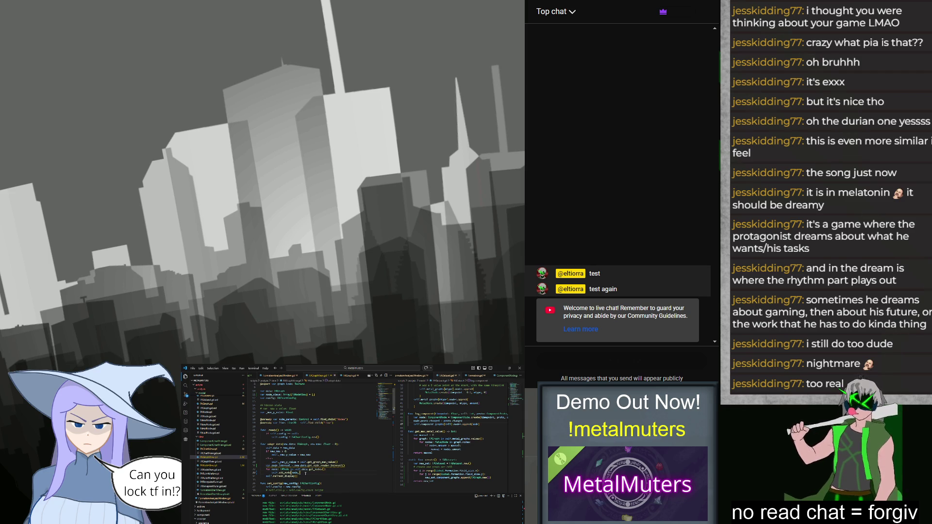
left_click(320, 472)
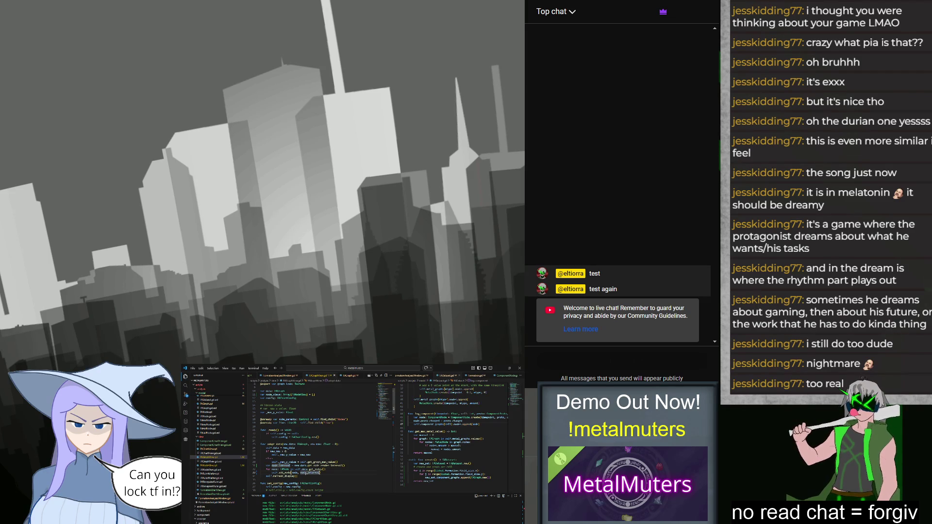
type(",")
Rewrite the get_nodes loop to iterate sorted_nodes by index over self.data.
left_click(330, 481)
type(".values()")
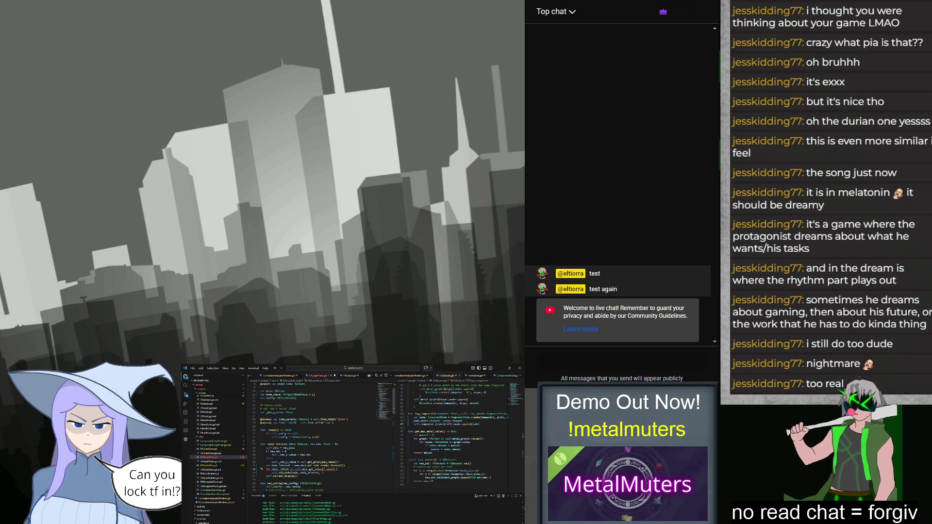
type("range(")
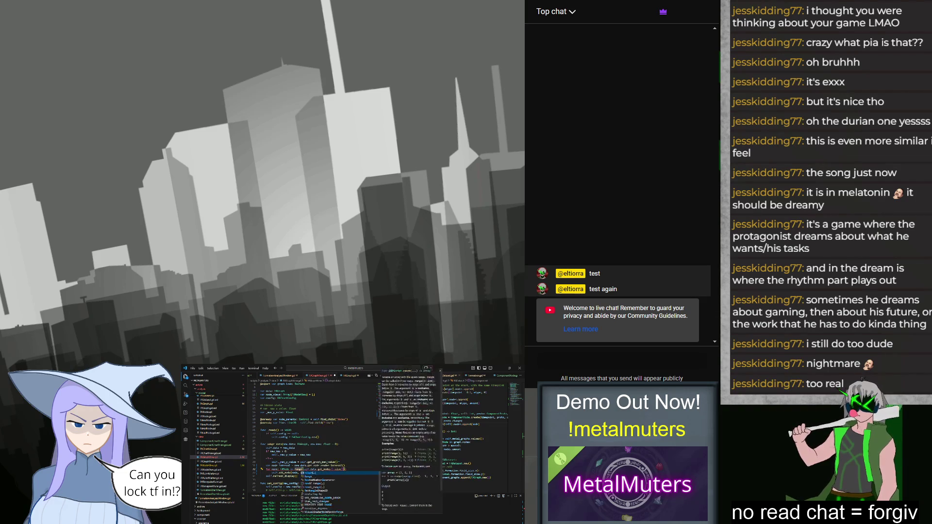
type("ii):")
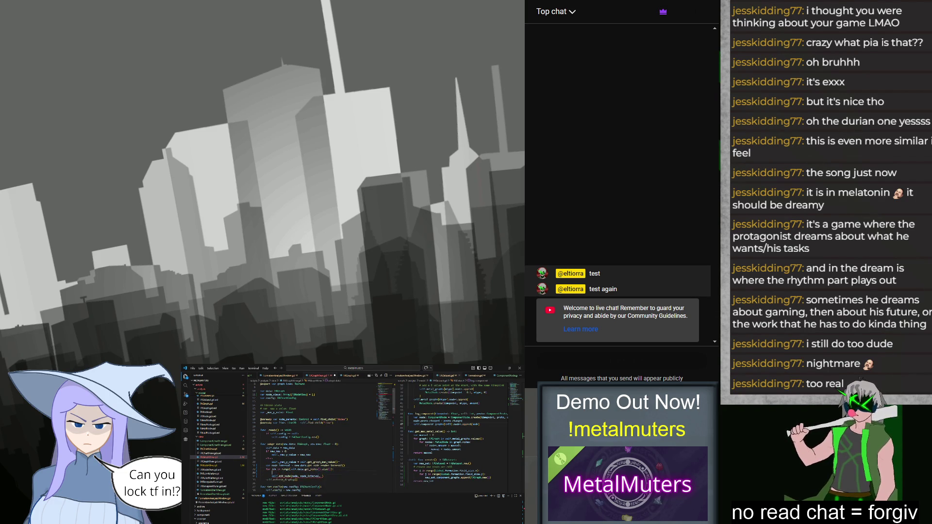
type("node: ")
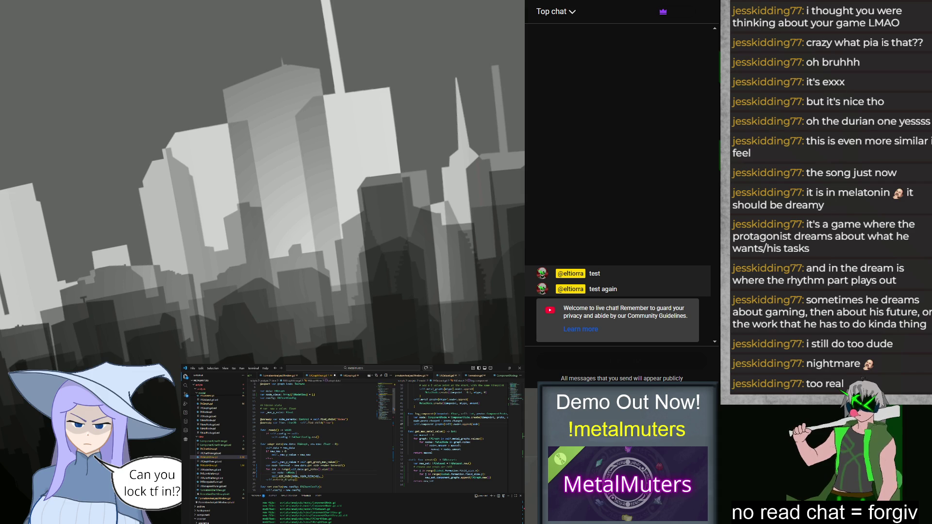
type(" = self.data")
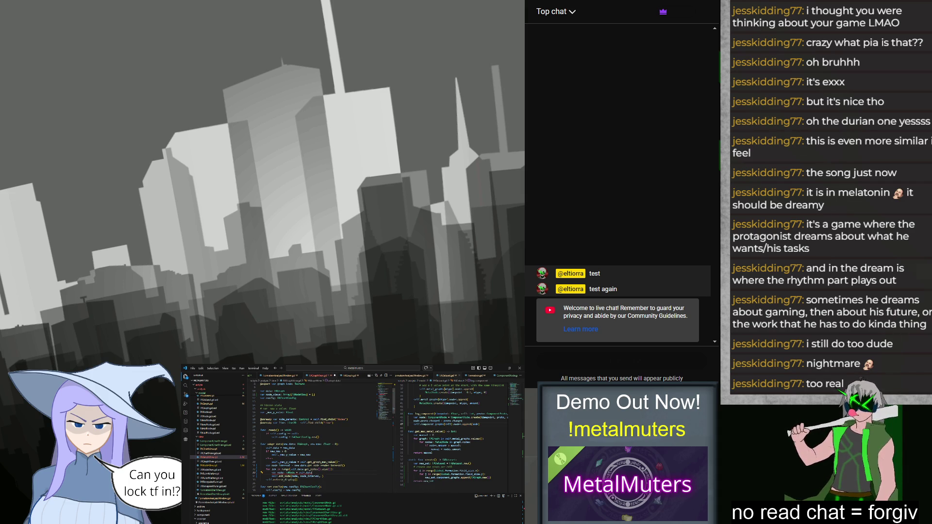
key("Return")
type("var sorted")
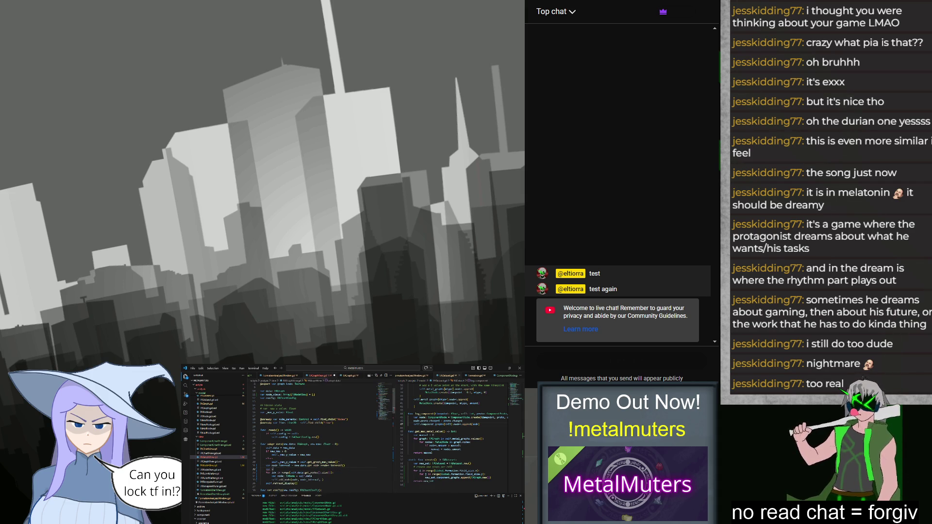
type("_nodes = ")
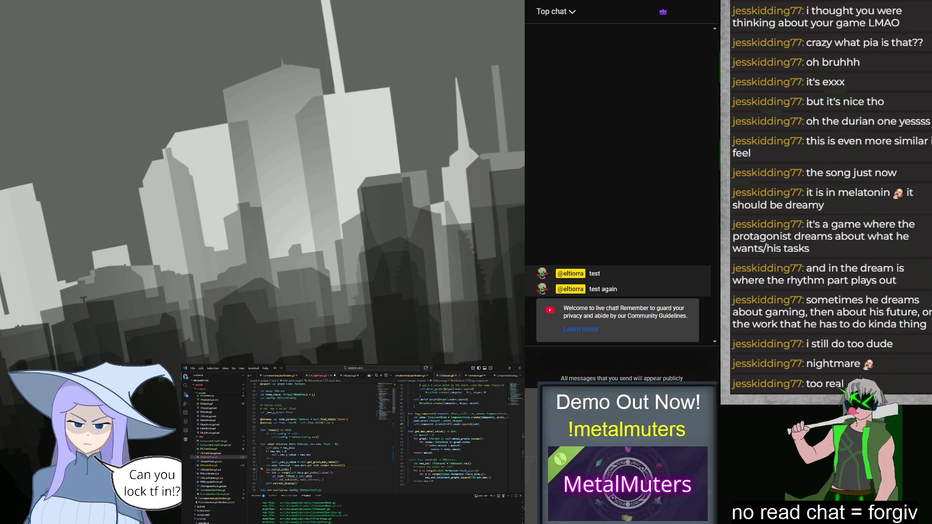
type(".get_nodes()")
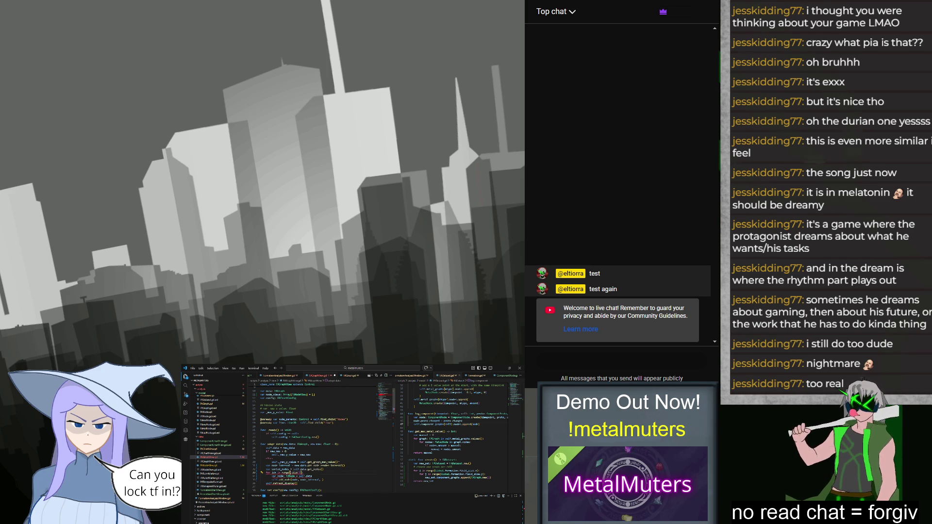
type("for idx in range(sorted_nodes.size()):idx]idx")
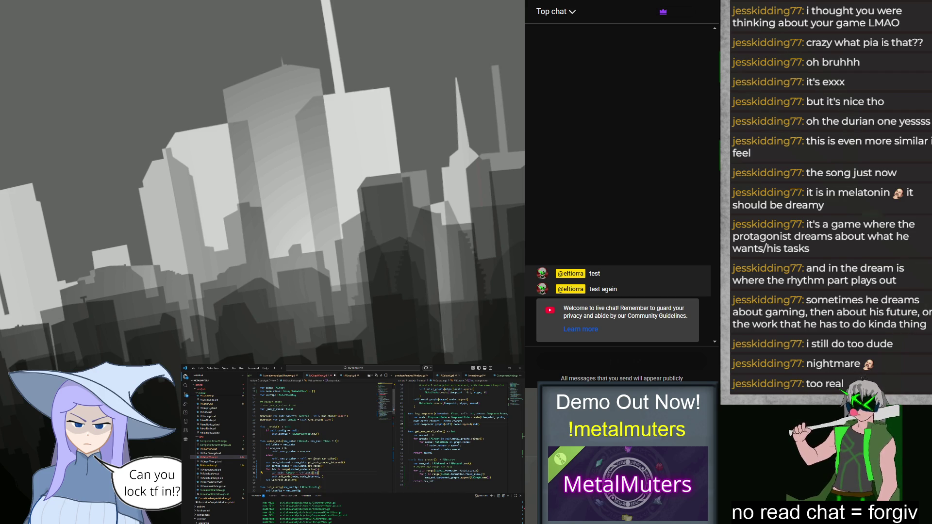
type("self")
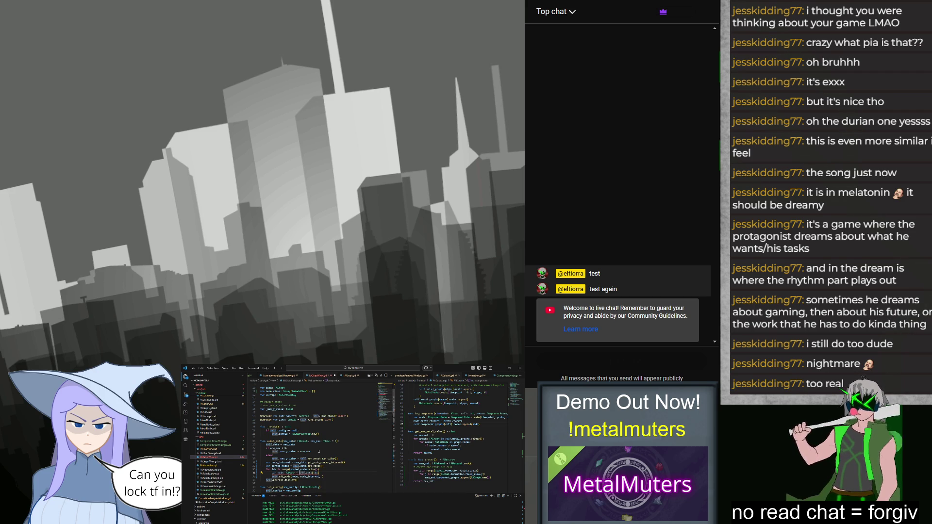
type(".data")
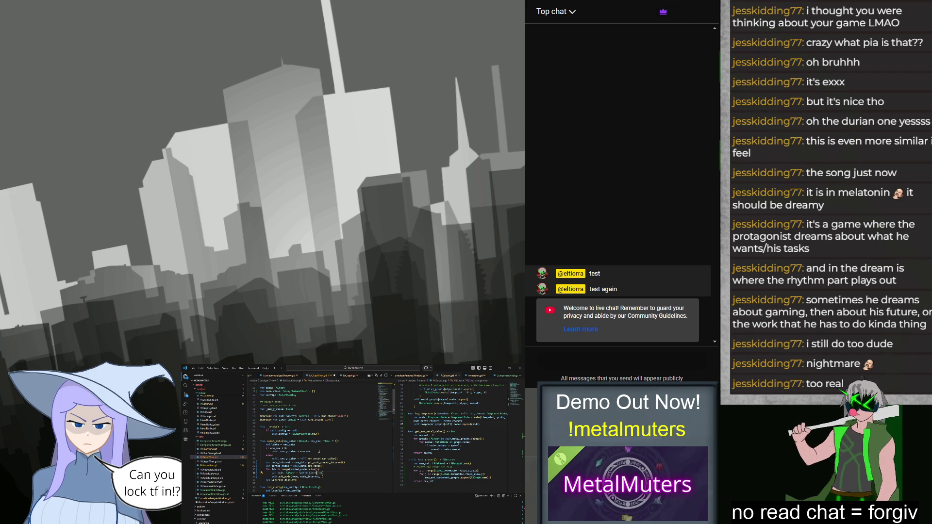
type("i")
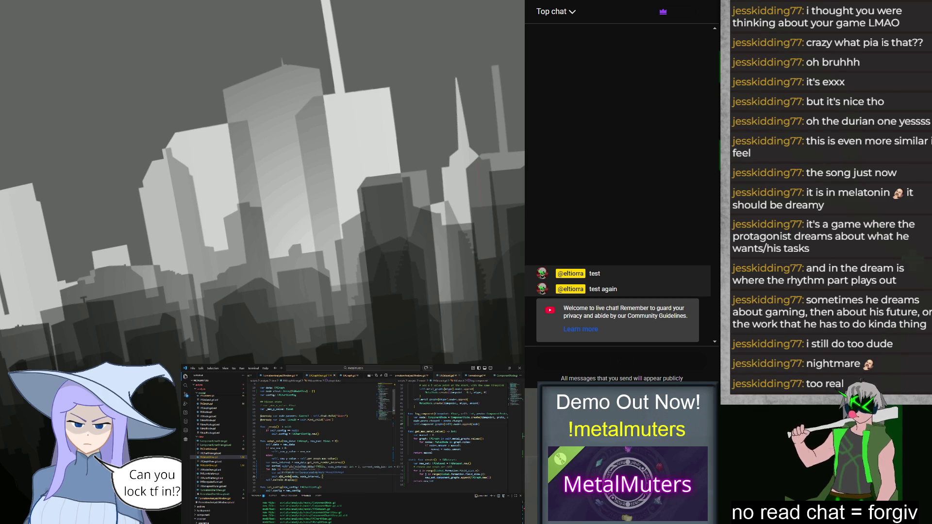
type("range(sorted_nodes.size()):")
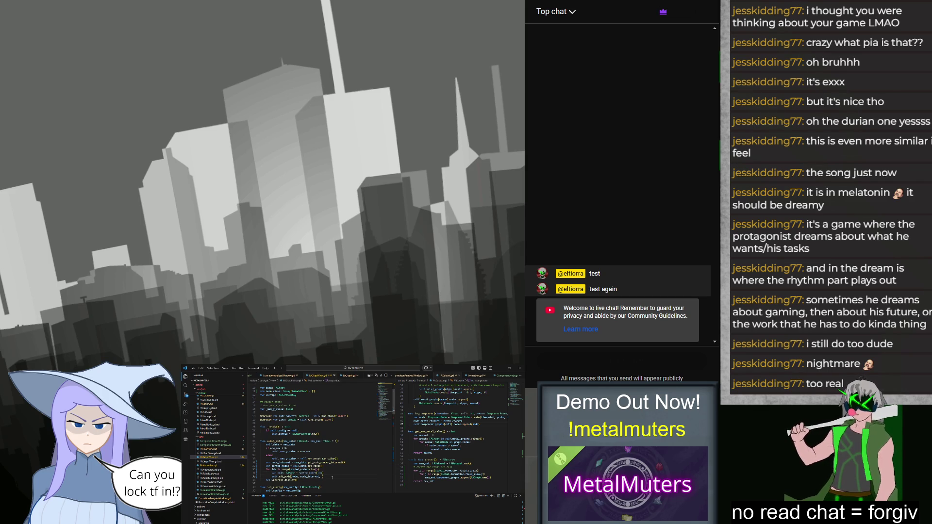
type("idx")
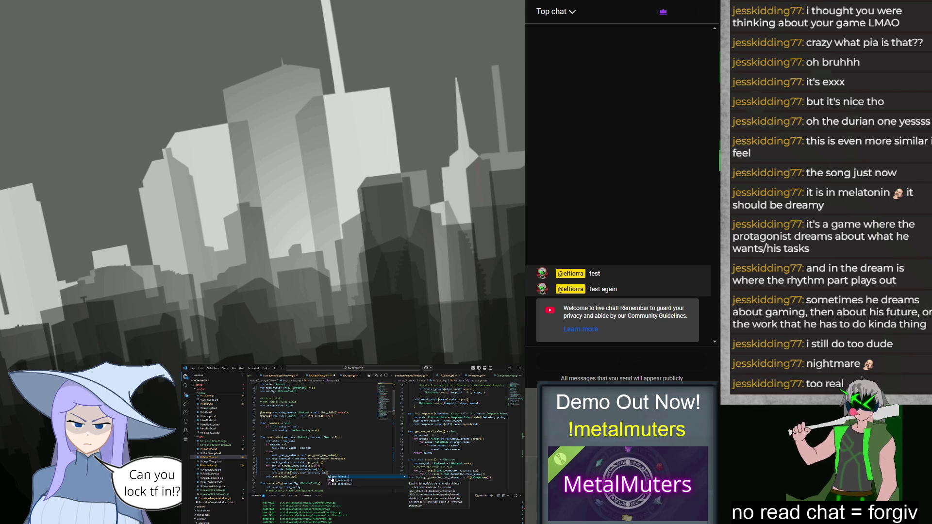
type(")")
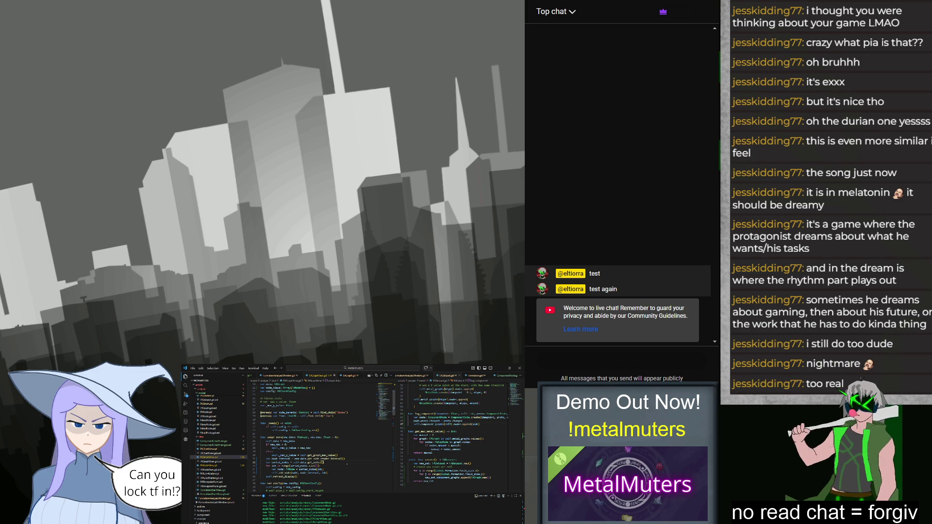
Erase the words of the '# should add node' comment, keeping only the '#'.
scroll(347, 464, "down", 3)
scroll(346, 464, "down", 4)
left_click(336, 476)
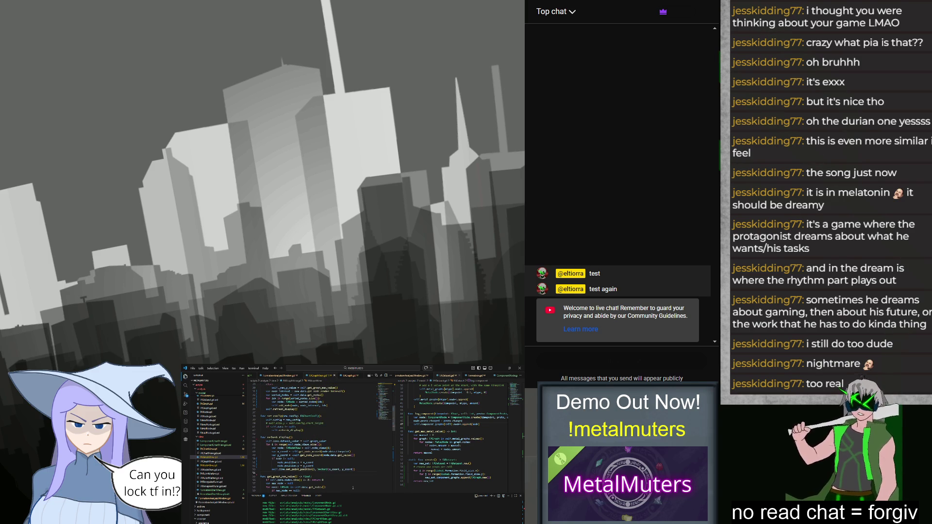
scroll(347, 461, "up", 7)
scroll(351, 453, "down", 8)
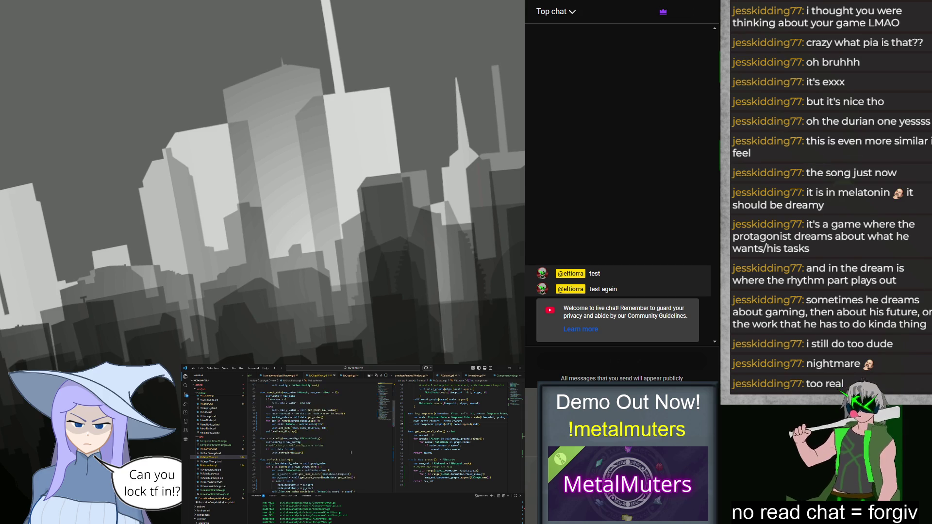
scroll(350, 456, "down", 9)
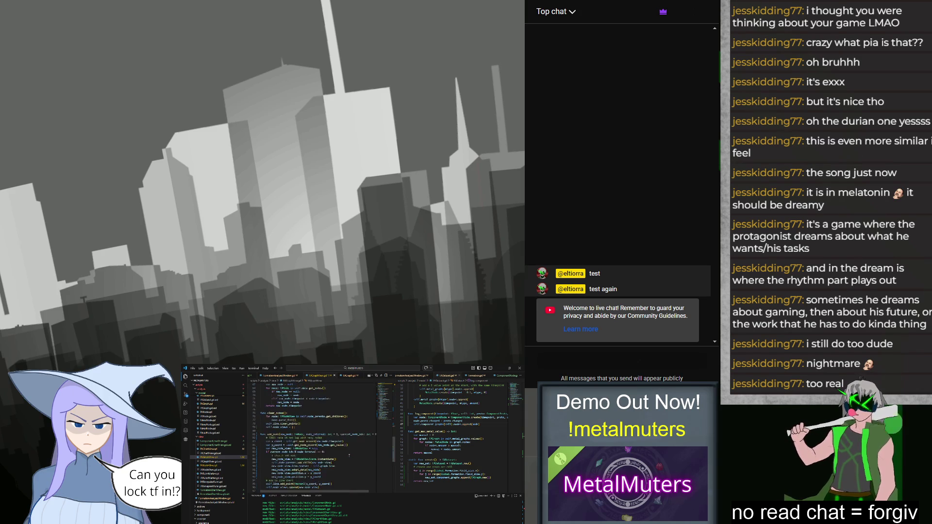
left_click(348, 454)
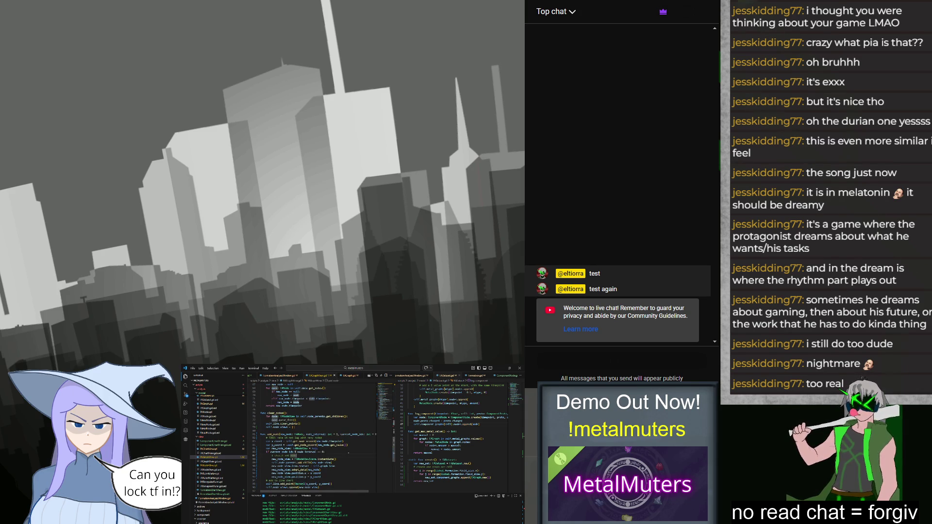
key("ctrl+shift+Left")
key("ctrl+shift+Left")
key("ctrl+shift+Left")
key("BackSpace")
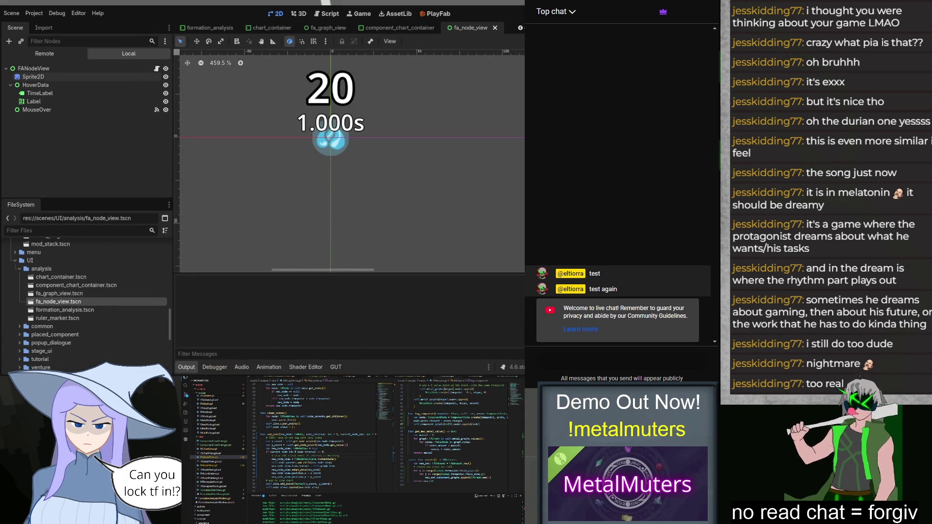
Run the game, resume the Day 36 Venture run, buy Board Size Horizontal +1 and pick the 9335-coin goal.
key("F5")
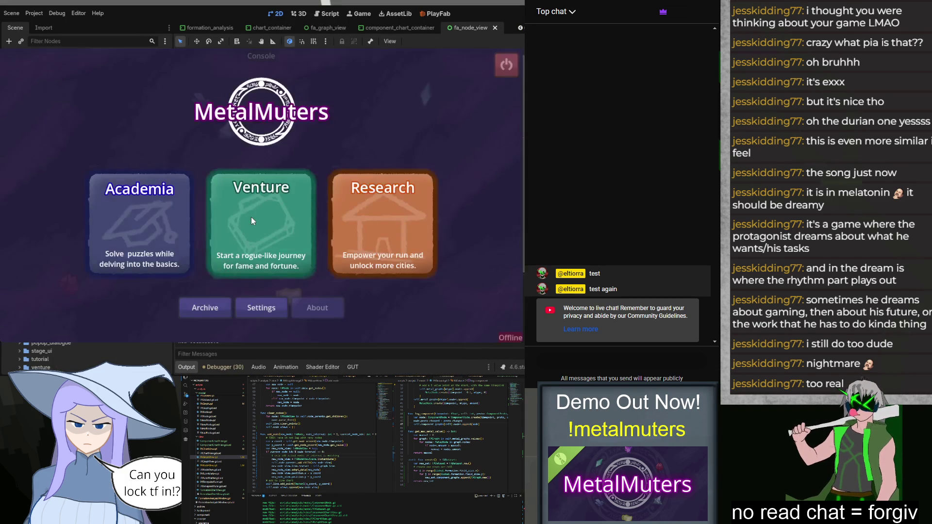
left_click(232, 239)
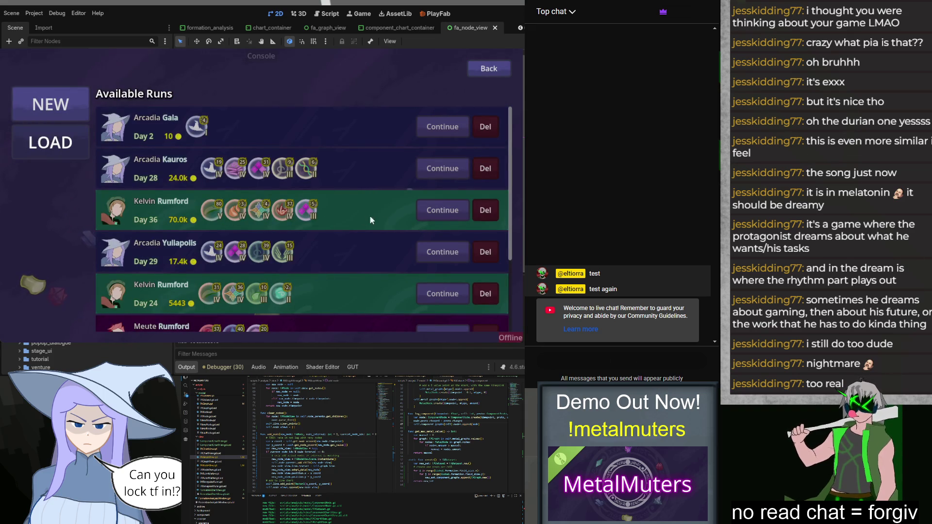
left_click(434, 210)
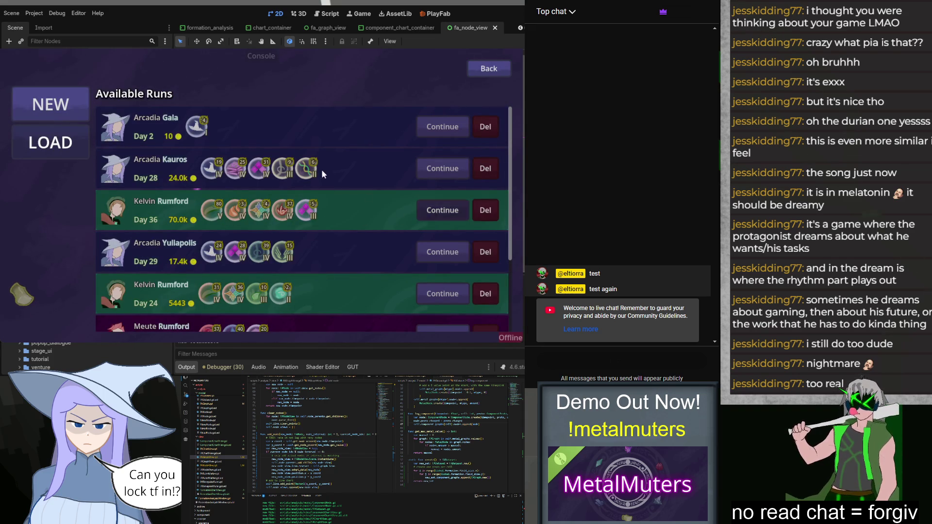
left_click(471, 174)
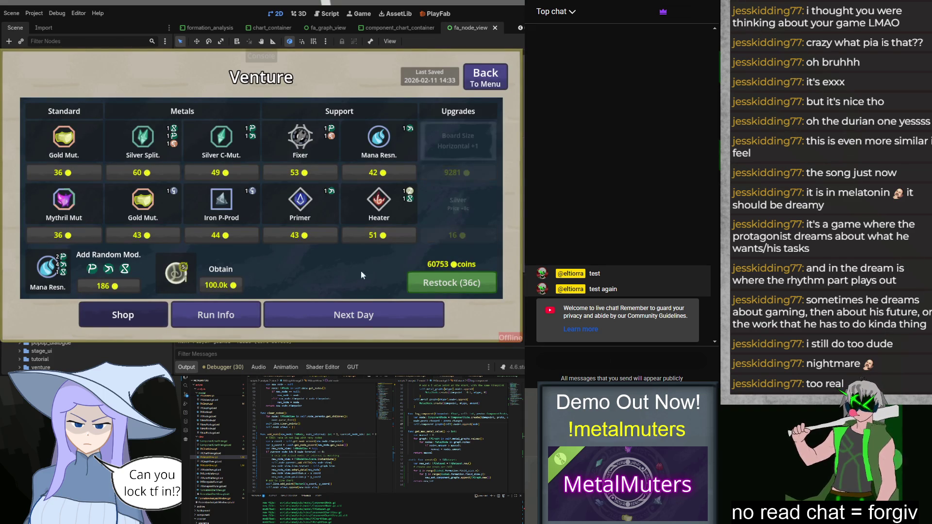
left_click(308, 309)
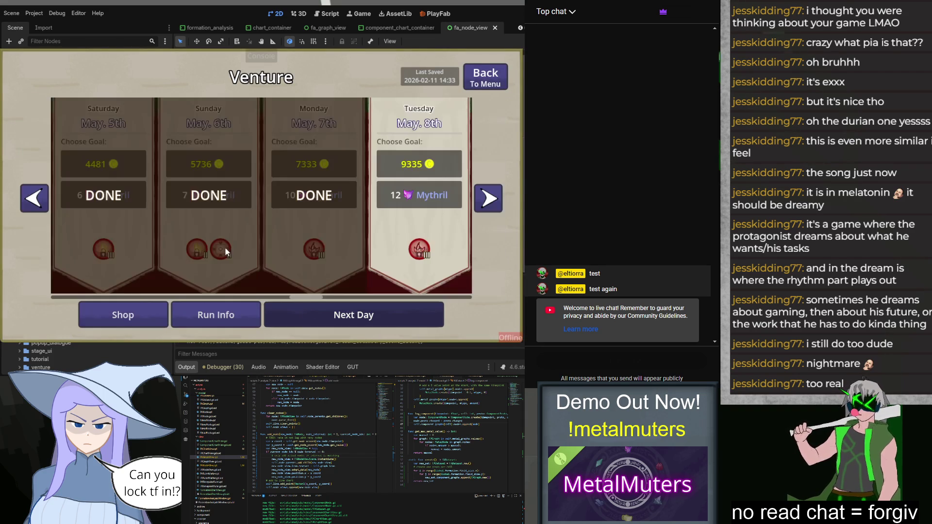
left_click(412, 175)
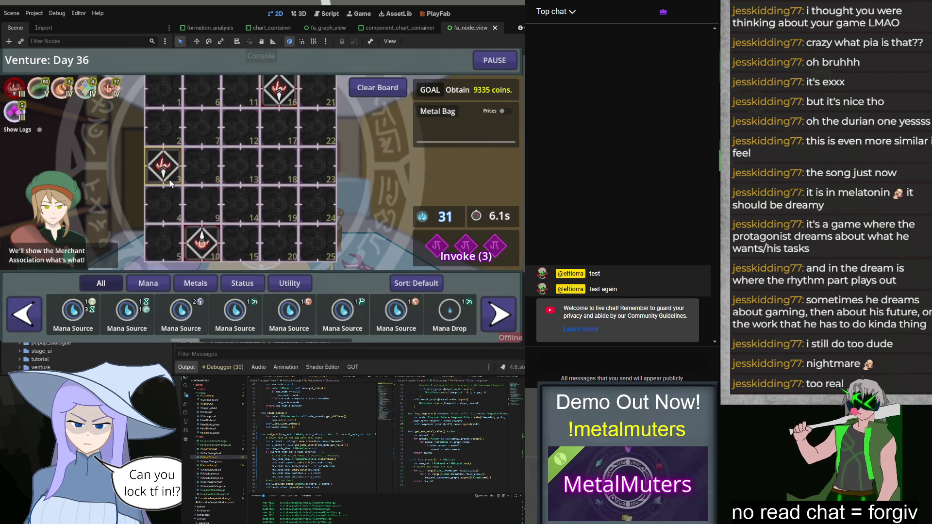
Place Iron H-Prod pieces from Metals in board cells 15, 20, 8, 13, 11 and 6.
mouse_move(202, 240)
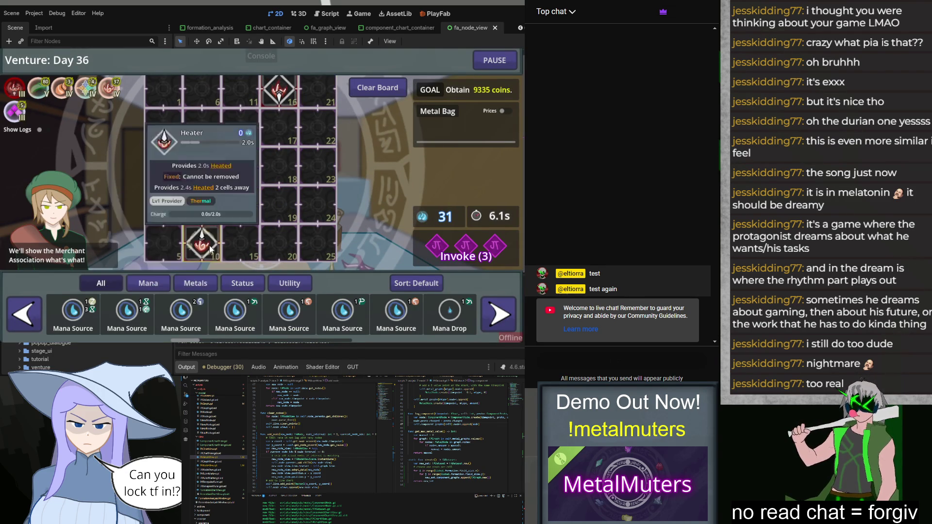
left_click(196, 286)
left_click_drag(168, 315, 240, 242)
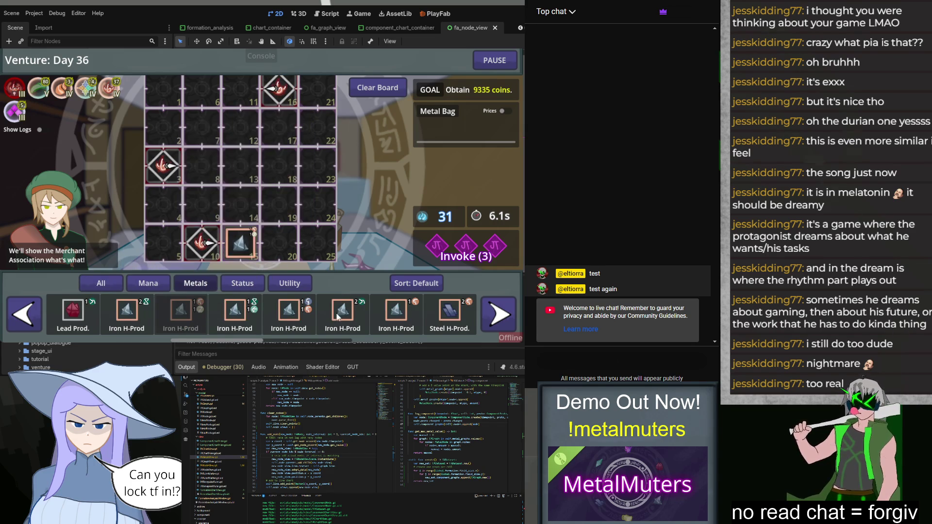
left_click_drag(299, 302, 279, 243)
left_click_drag(235, 315, 201, 165)
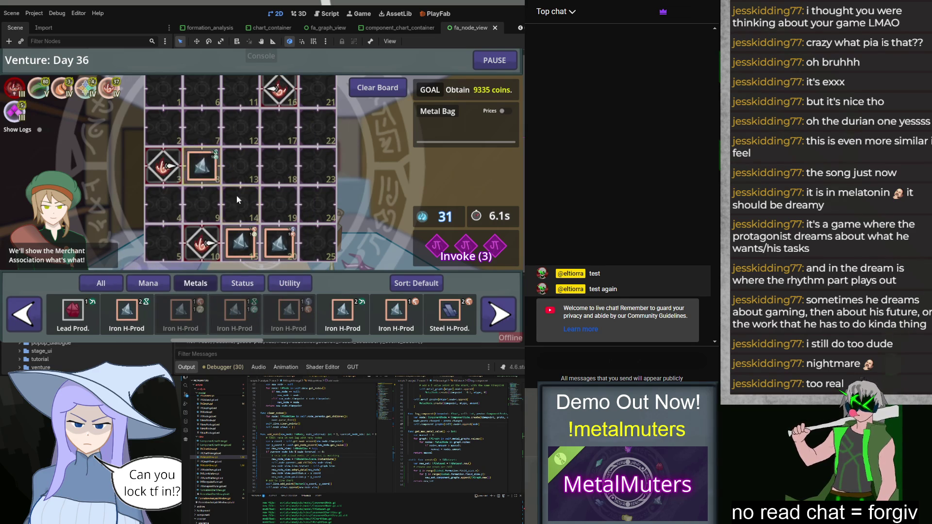
left_click_drag(366, 284, 240, 165)
left_click_drag(127, 313, 241, 87)
left_click_drag(342, 314, 201, 87)
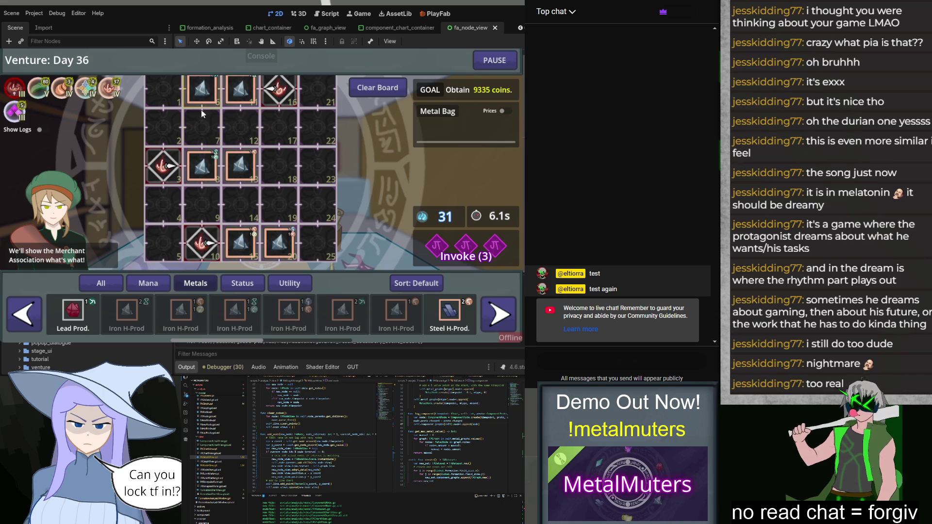
Place Heaters from the Status category in board cells 25, 18 and 1.
left_click(242, 282)
left_click_drag(180, 314, 316, 248)
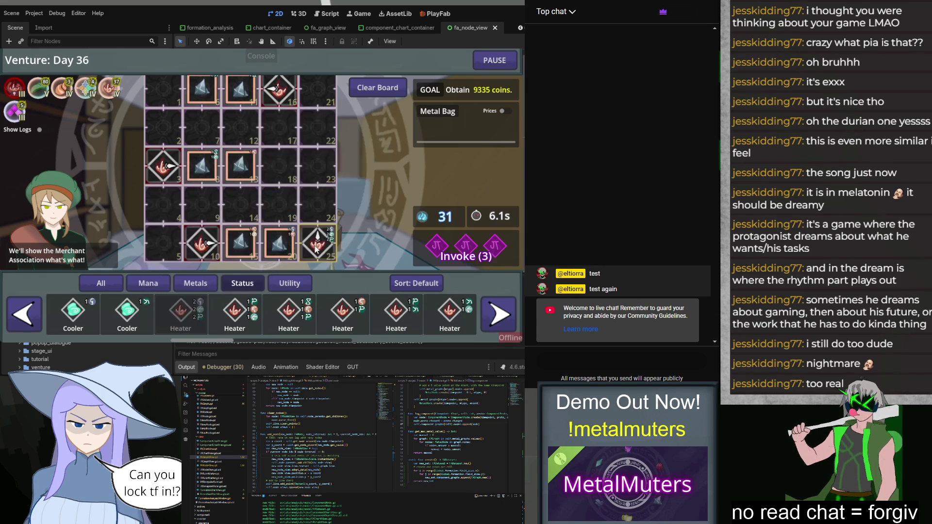
left_click_drag(288, 313, 281, 170)
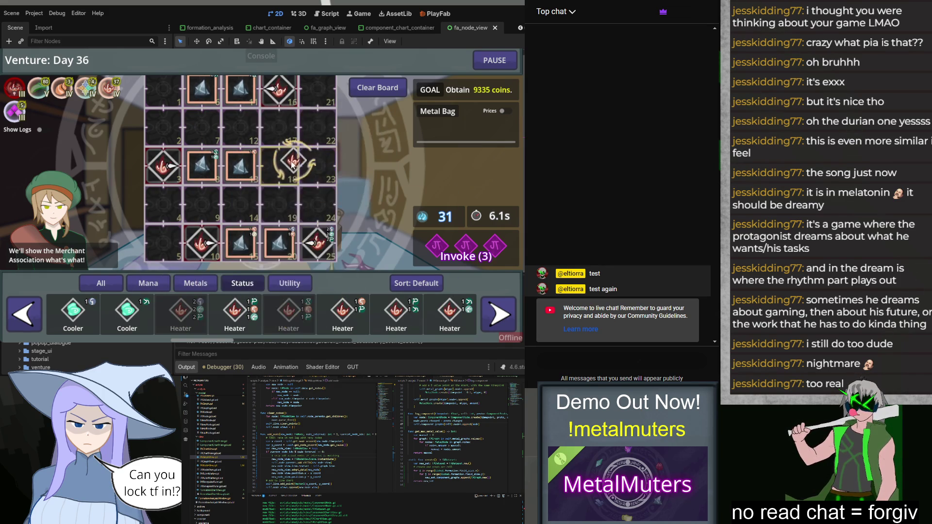
left_click_drag(342, 315, 163, 88)
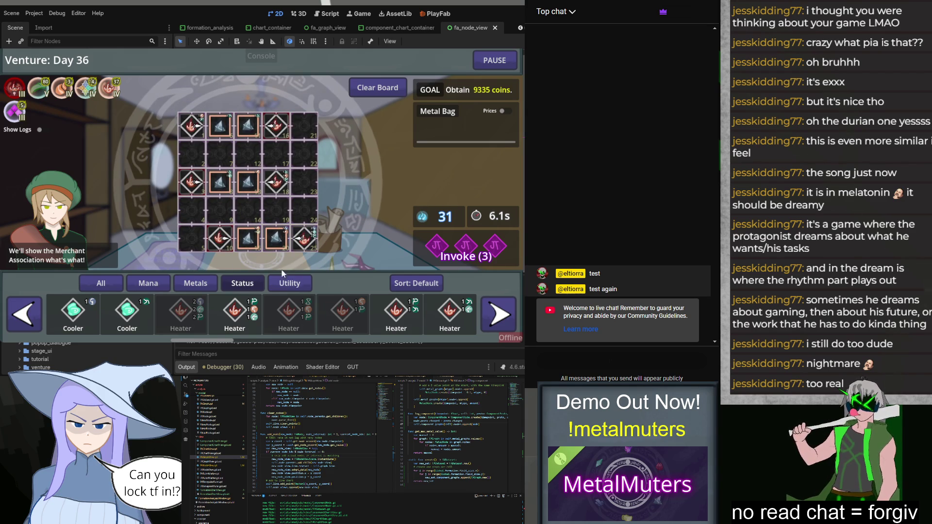
Place Time+ utility pieces in cell 5, across row 4, and in cells 22 and 23.
left_click(292, 283)
left_click(72, 313)
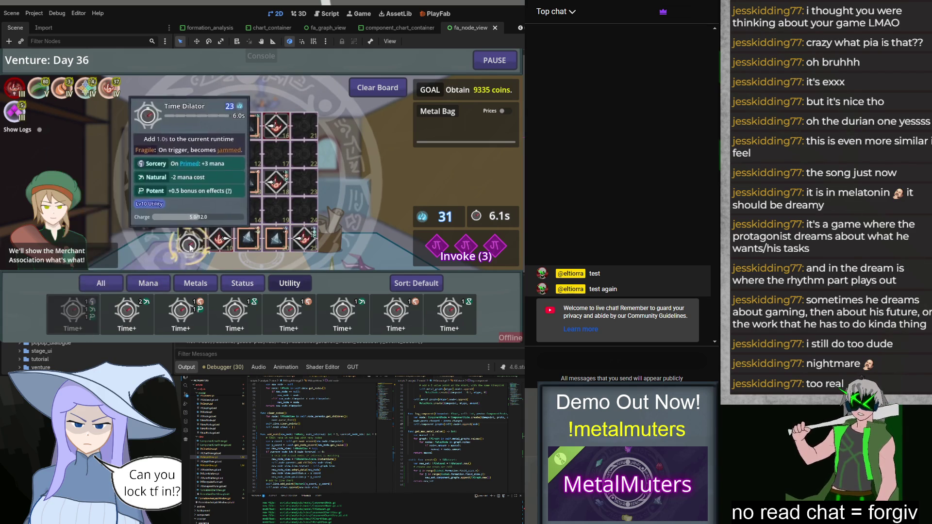
left_click(143, 311)
left_click(180, 313)
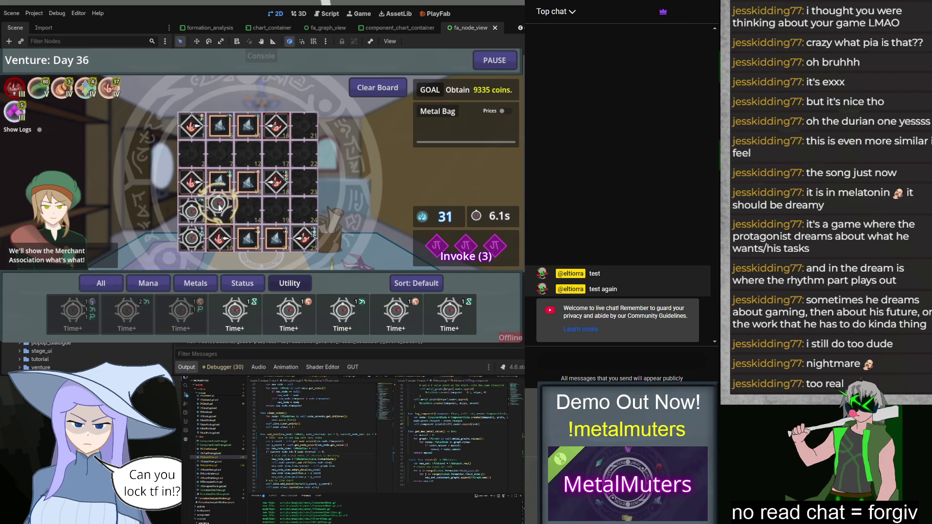
left_click(244, 303)
left_click(289, 310)
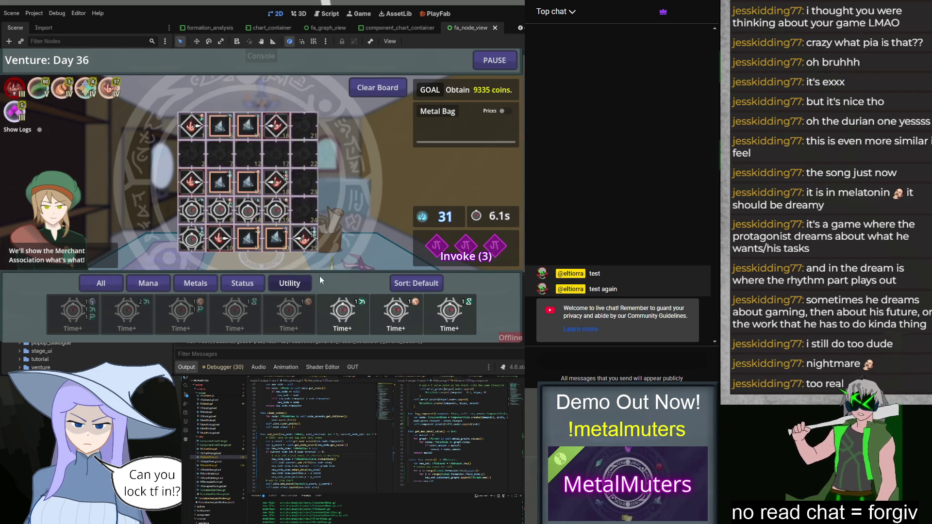
left_click(342, 311)
left_click(395, 313)
left_click(449, 313)
left_click(196, 282)
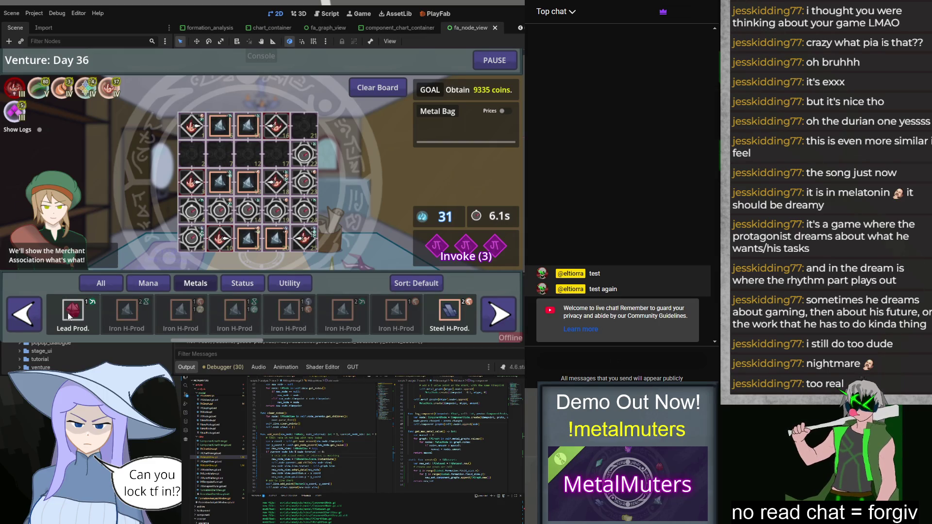
left_click(139, 288)
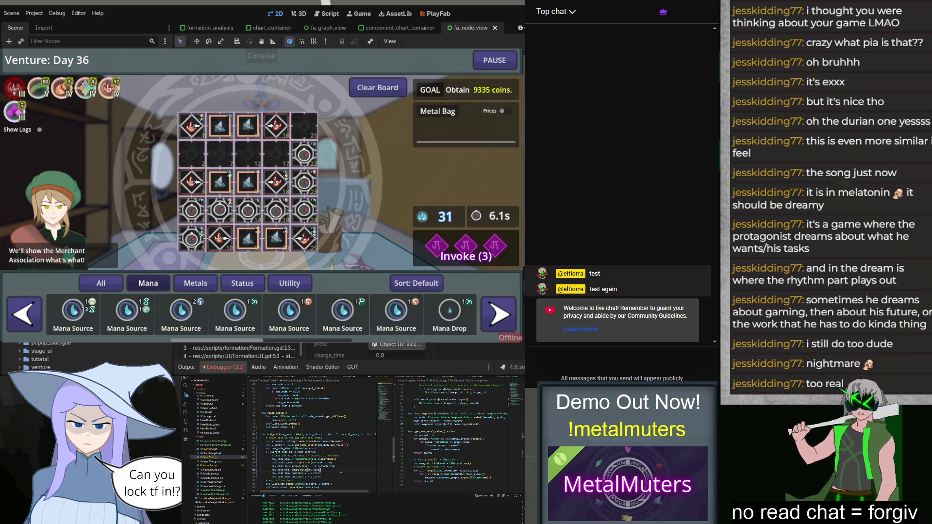
Search the project for start_session from FormationAnalysisWindow.gd and jump to its call.
scroll(352, 430, "down", 5)
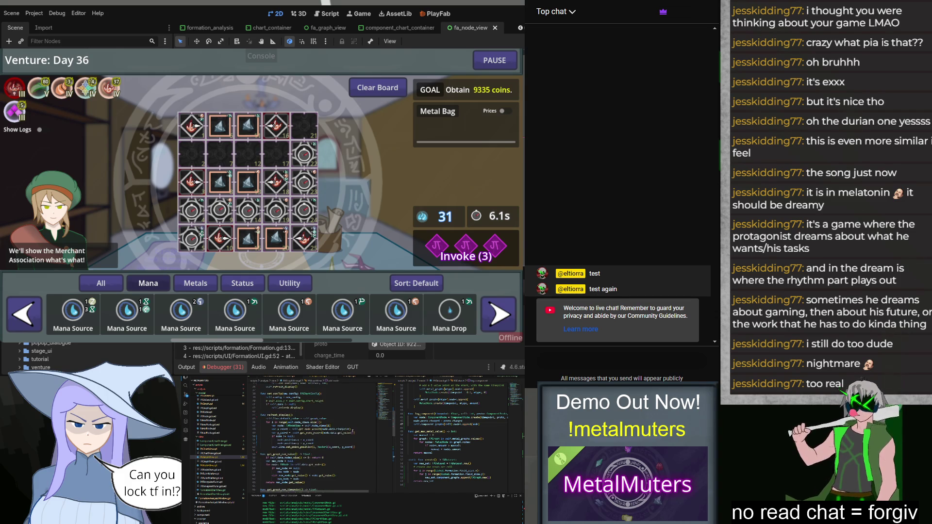
scroll(313, 416, "up", 5)
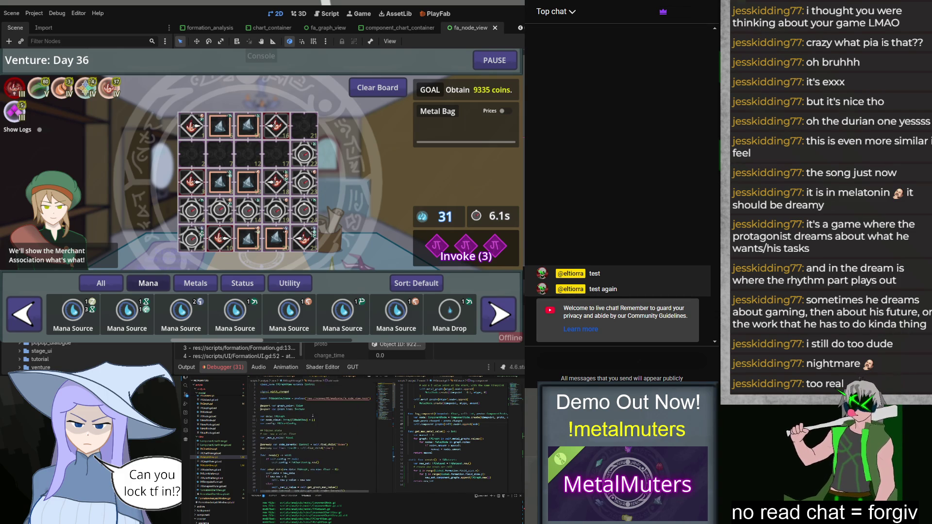
left_click(284, 381)
left_click(278, 437)
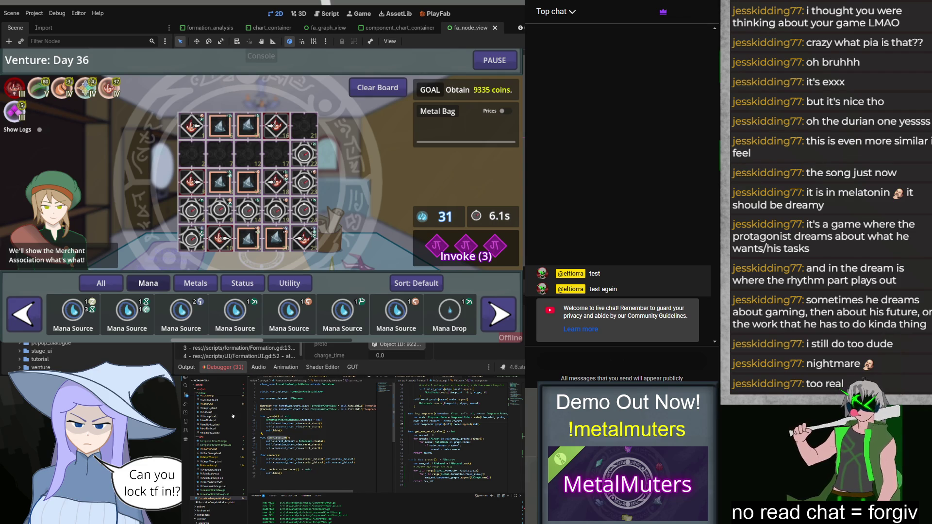
left_click(185, 385)
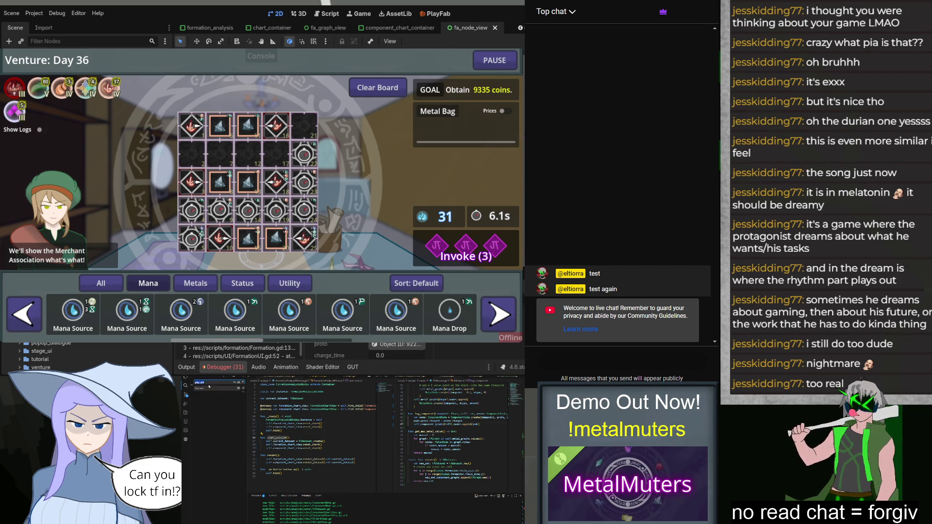
left_click(221, 413)
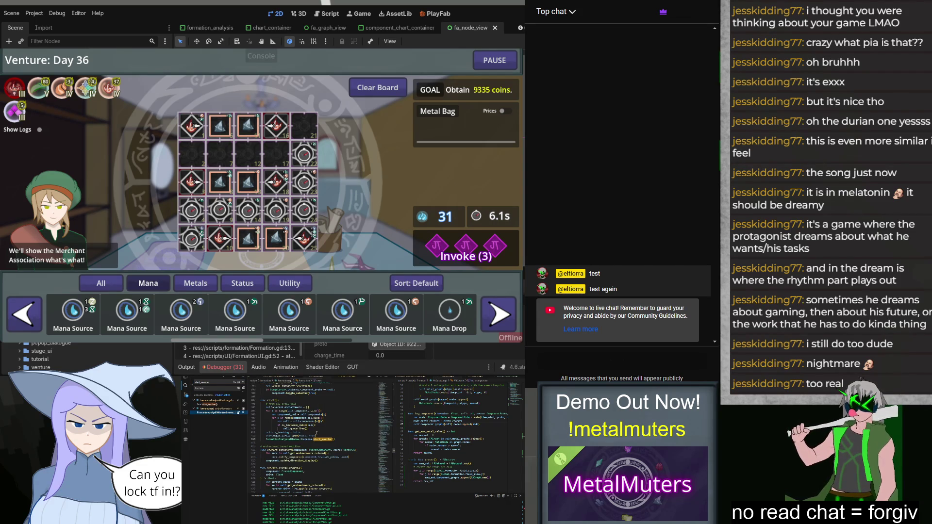
Select the FormationAnalysisWindow.instance.start_session() call line.
scroll(333, 440, "up", 2)
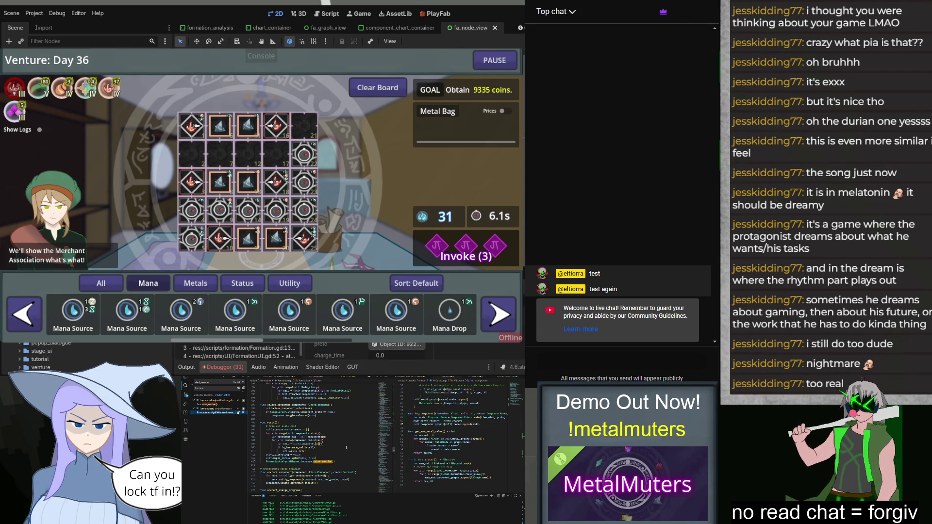
left_click(347, 462)
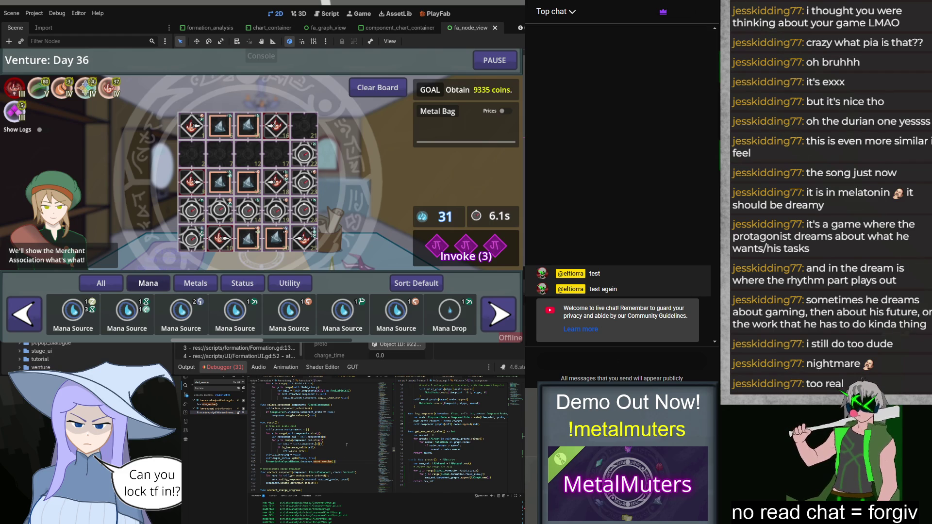
key("shift+Up")
key("shift+Down")
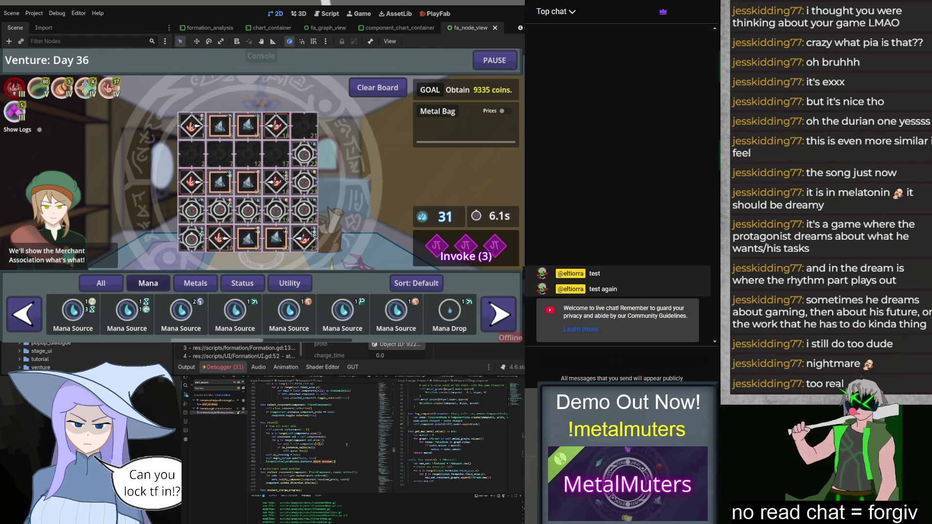
key("shift+Home")
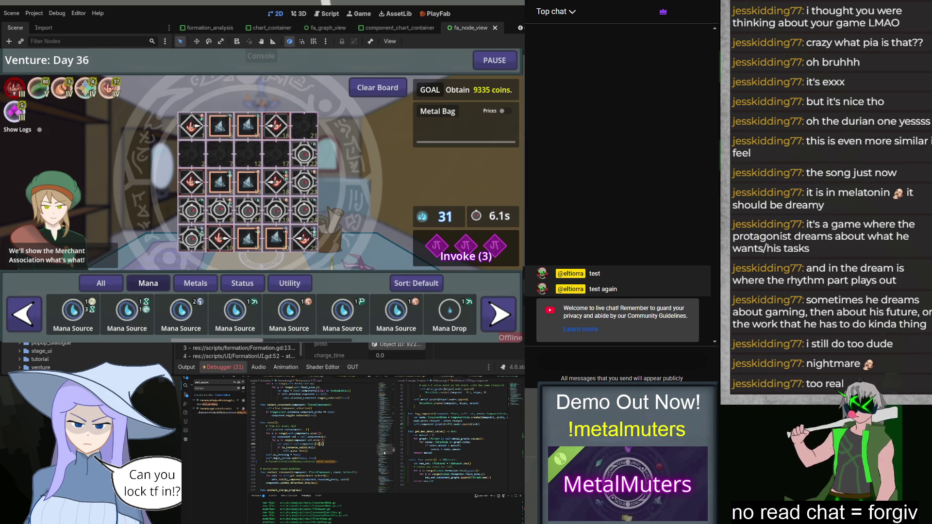
Paste the start_session call into the other script's code.
left_click(386, 445)
scroll(338, 435, "up", 15)
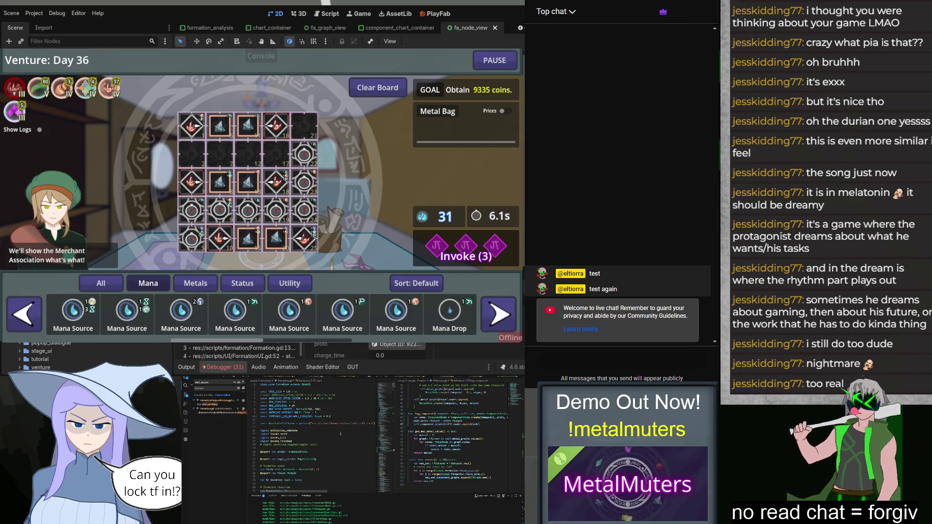
scroll(338, 435, "down", 5)
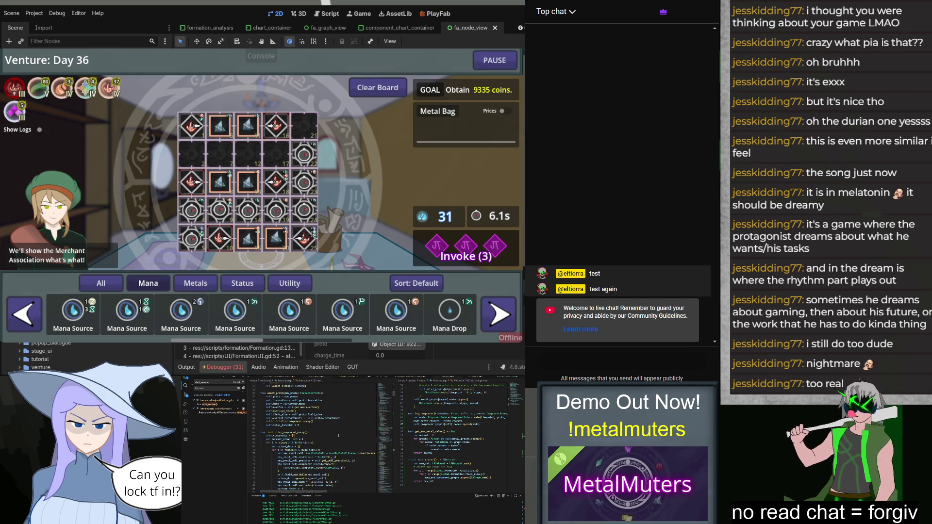
scroll(355, 465, "down", 3)
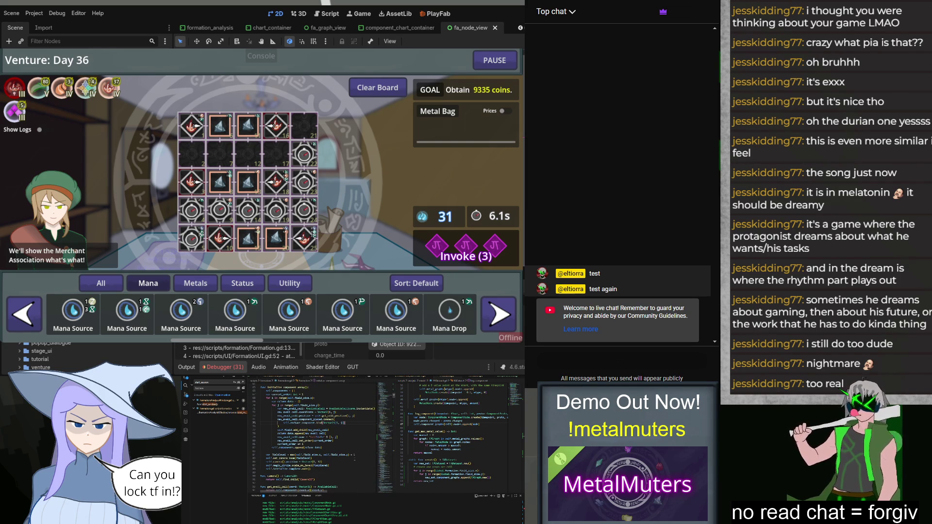
key("ctrl+v")
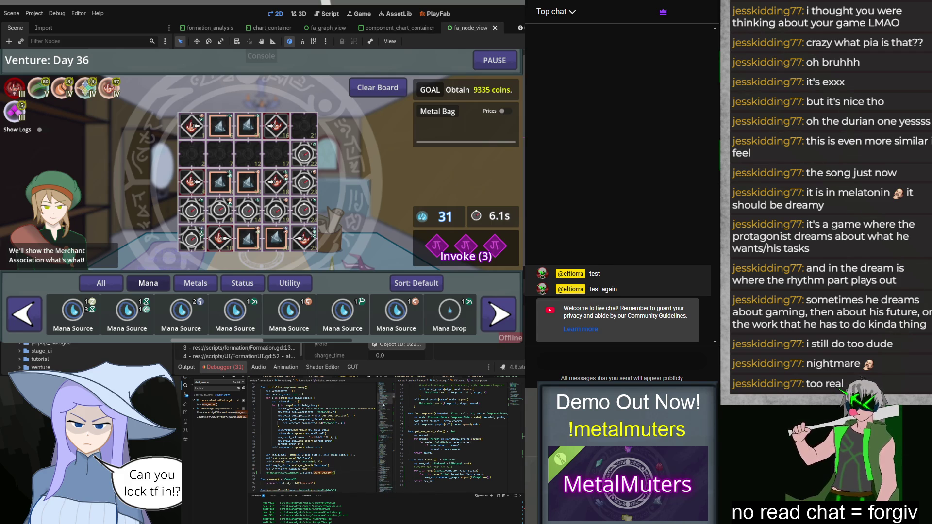
left_click_drag(382, 399, 389, 451)
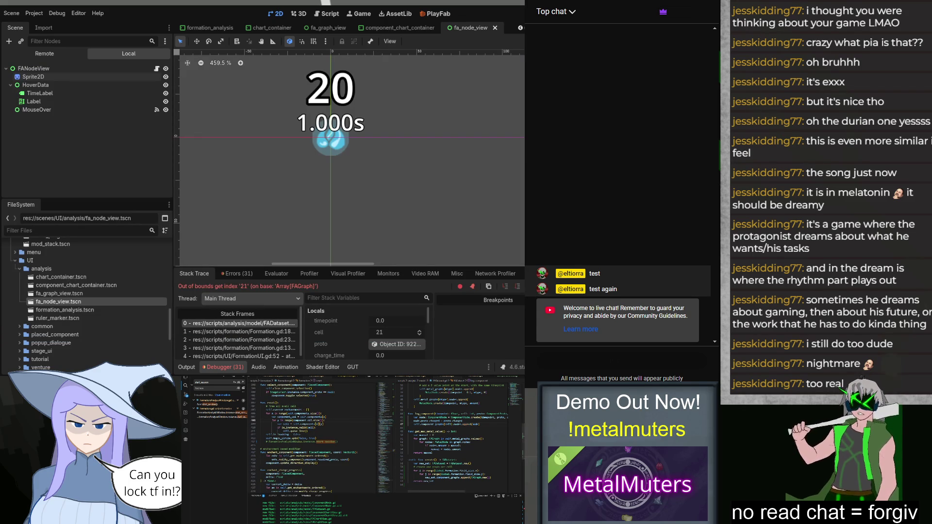
Stop the halted Day 36 game run so the debugger reports the session closed.
key("F5")
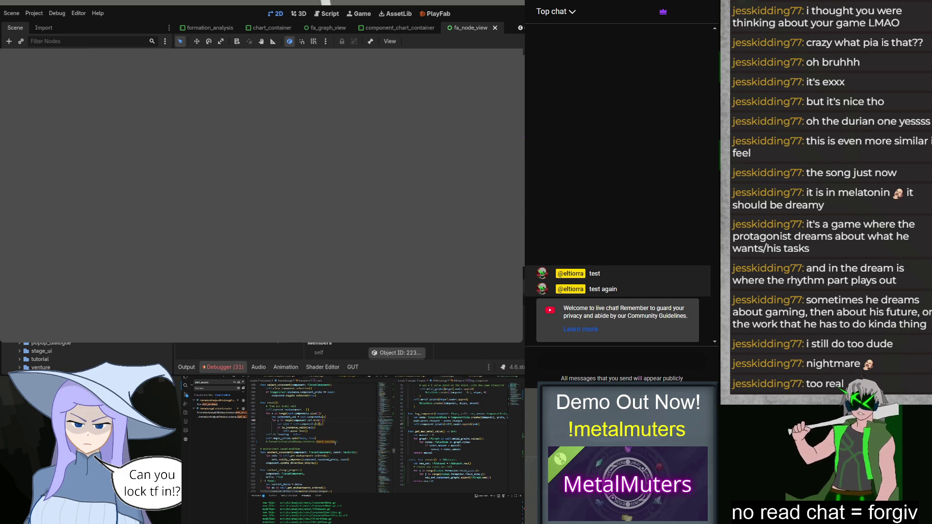
scroll(342, 455, "up", 10)
scroll(342, 454, "up", 15)
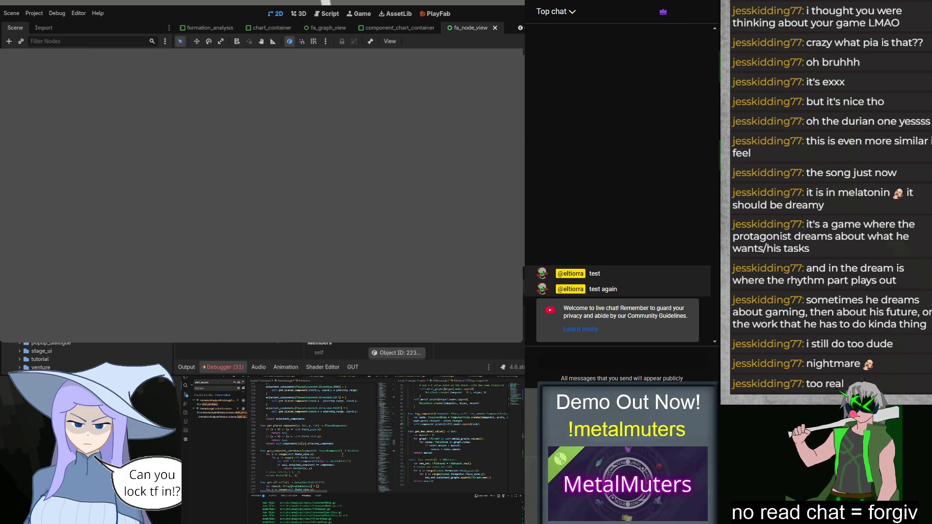
scroll(342, 454, "up", 10)
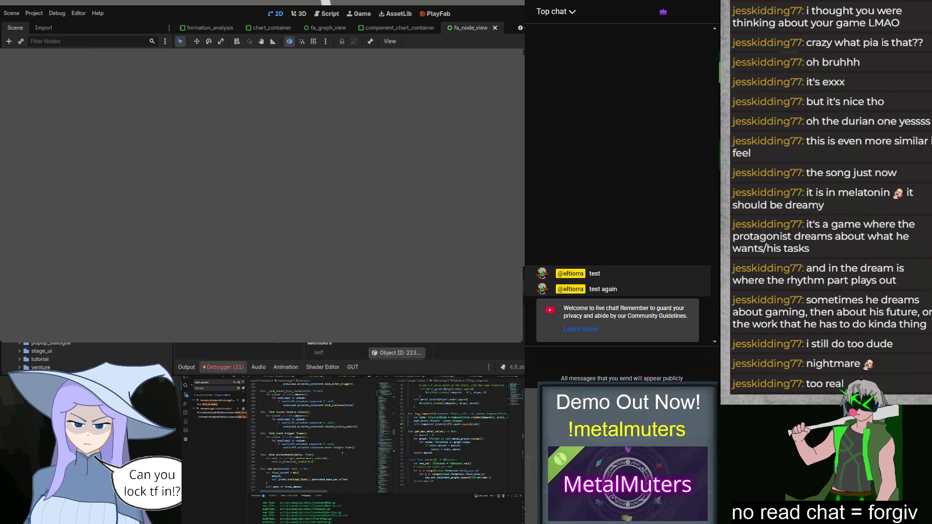
Rename _ready to _enter_tree and paste 'FormationAnalysisWindow.instance = self' into it.
scroll(379, 397, "up", 10)
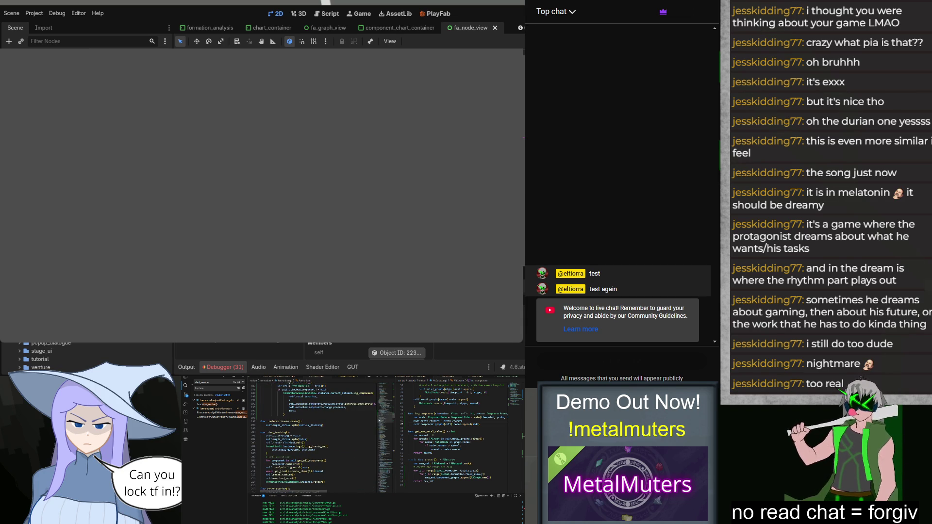
scroll(379, 420, "up", 3)
scroll(356, 428, "up", 2)
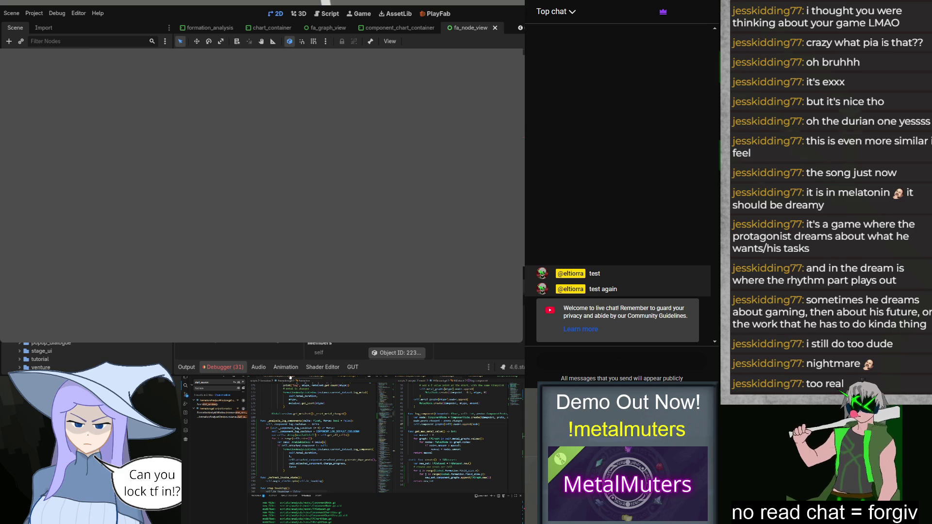
left_click(208, 404)
double_click(273, 416)
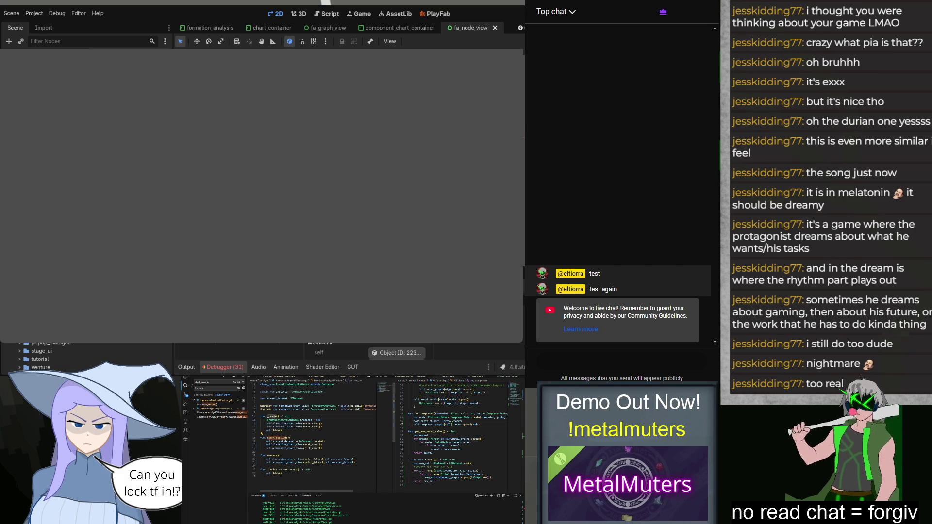
type("_")
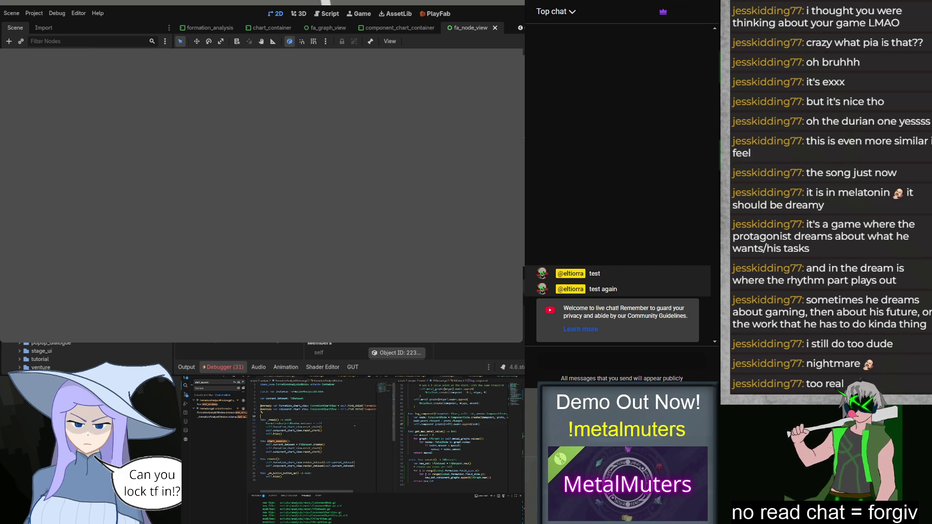
type("enter_tree() -> void:")
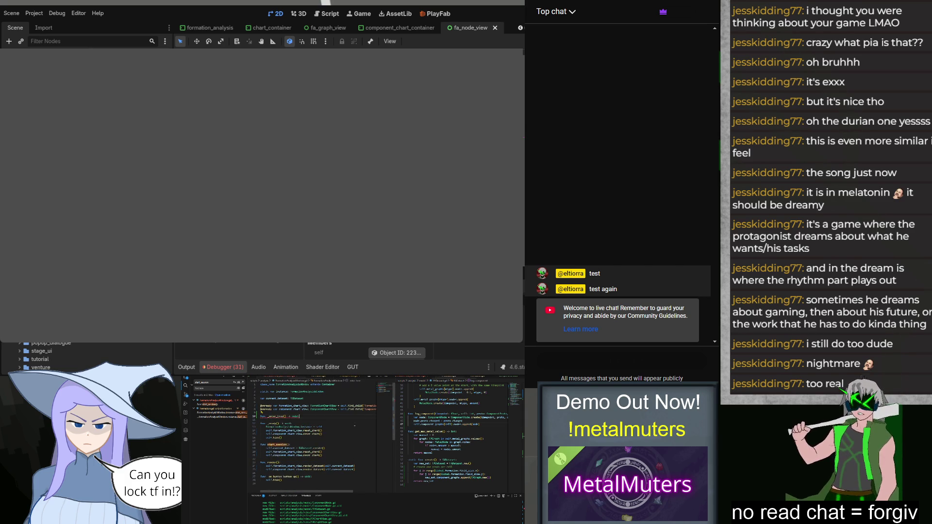
key("Return")
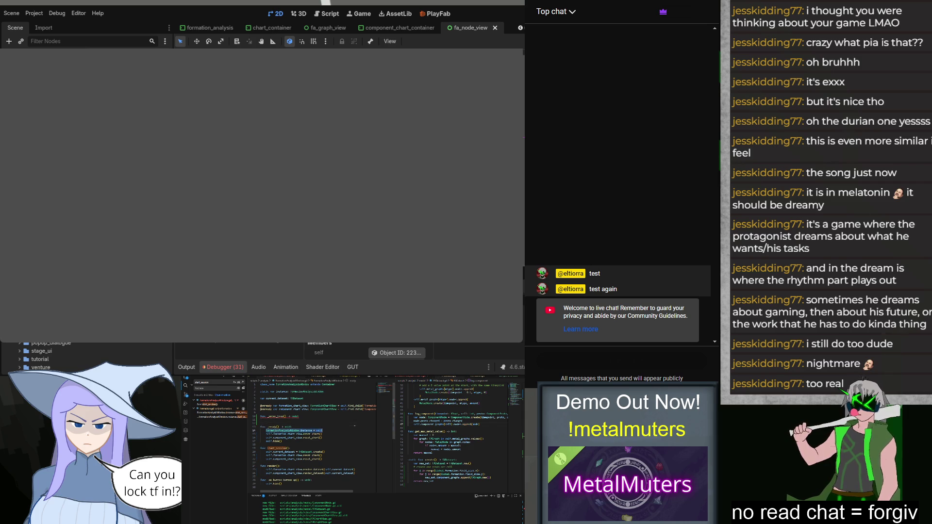
type("FormationAnalysisWindow.instance = self")
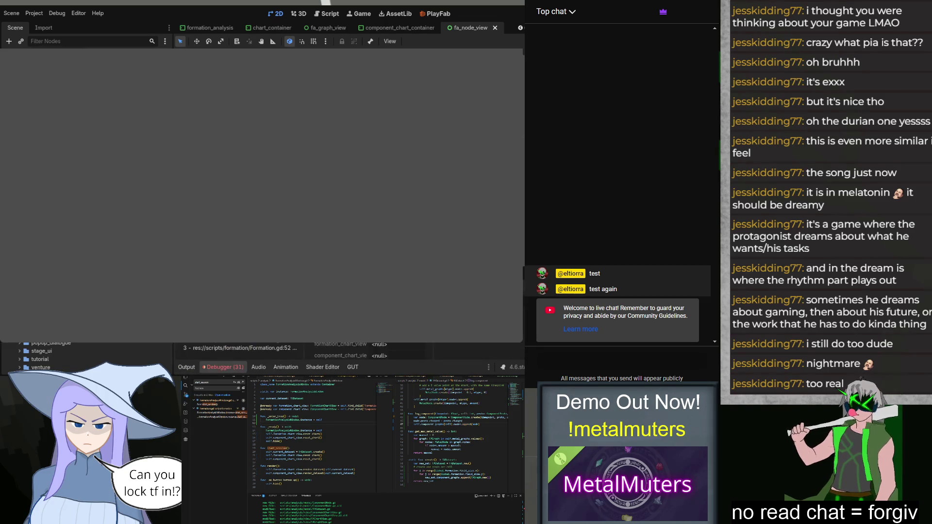
Check where self is used in FormationAnalysisWindow.gd, around lines 12 to 20.
left_click(289, 423)
left_click(334, 429)
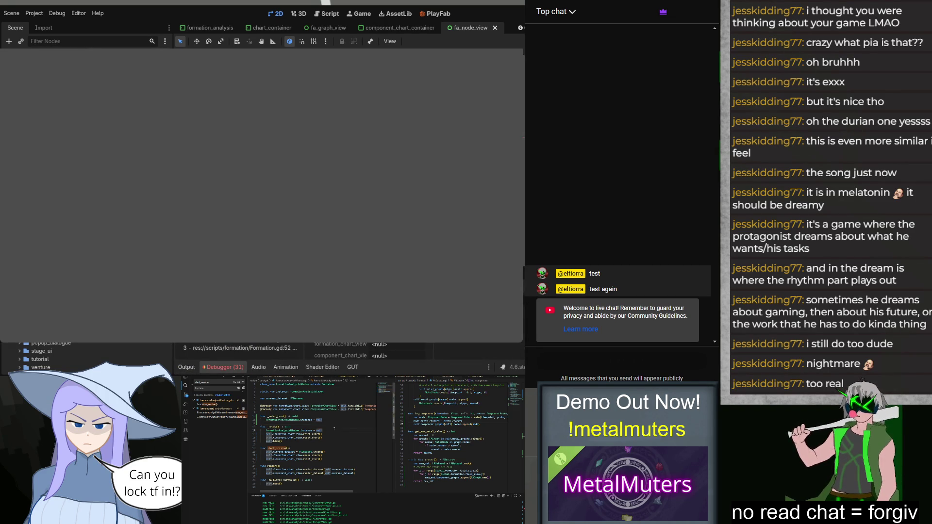
left_click(337, 451)
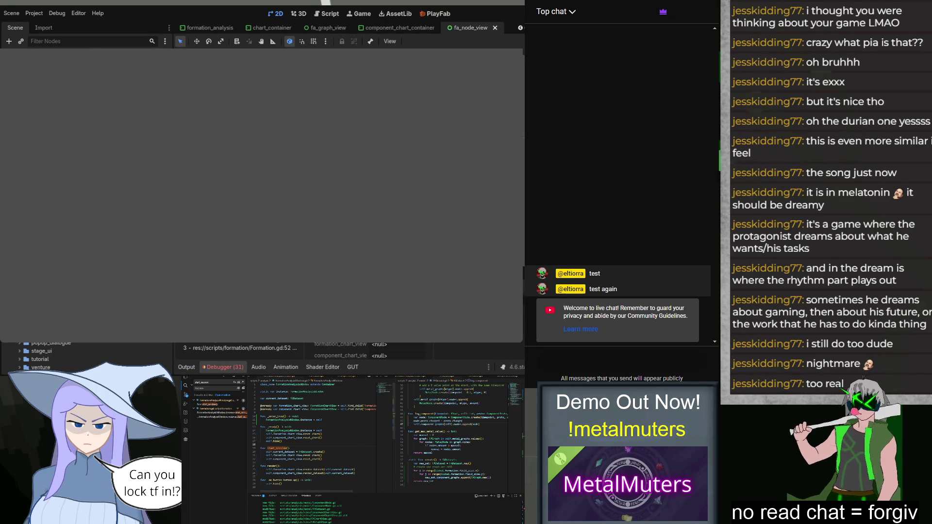
left_click(328, 444)
Show the Explorer file tree and undo the accidental 'func' edit with three undos.
key("ctrl+shift+e")
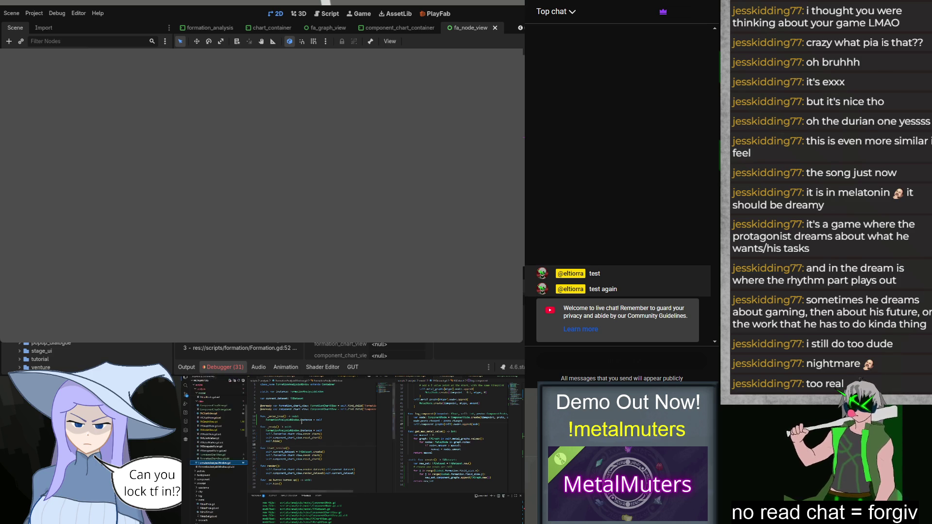
type("func")
key("ctrl+z")
key("ctrl+z")
key("ctrl+z")
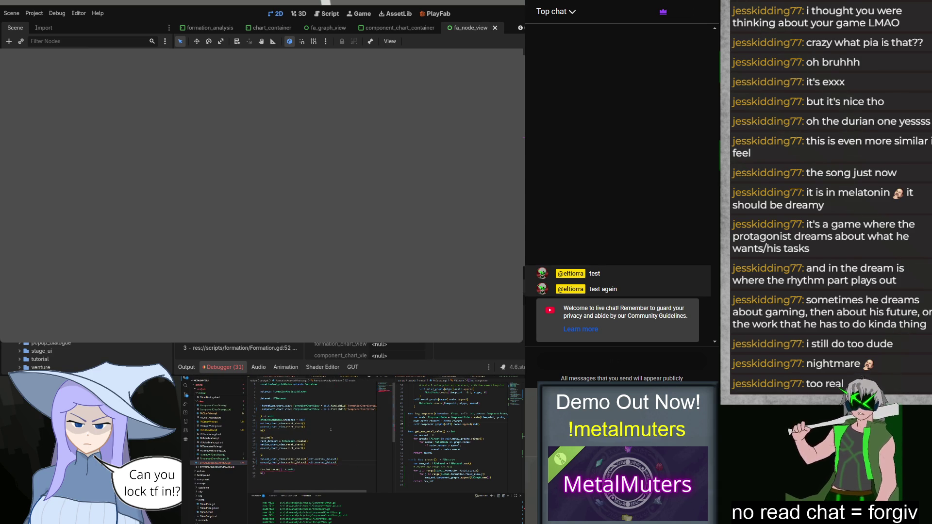
key("ctrl+z")
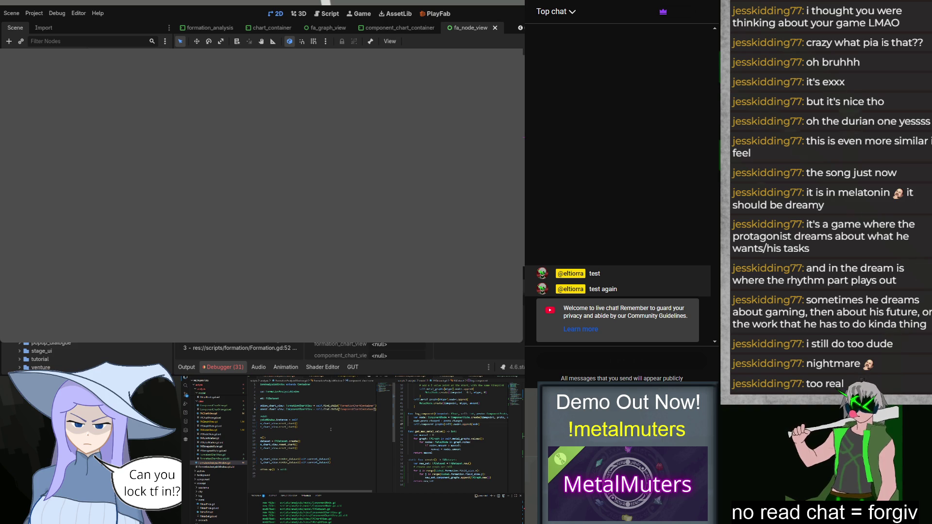
key("ctrl+z")
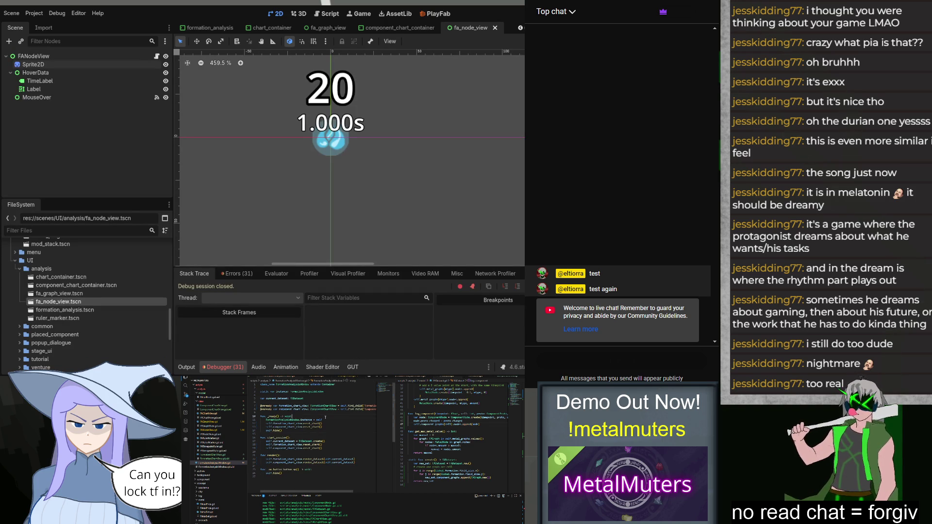
Add self.total_count = 0 and an initialize_component_array call below self.total_duration = 0.
key("ctrl+Tab")
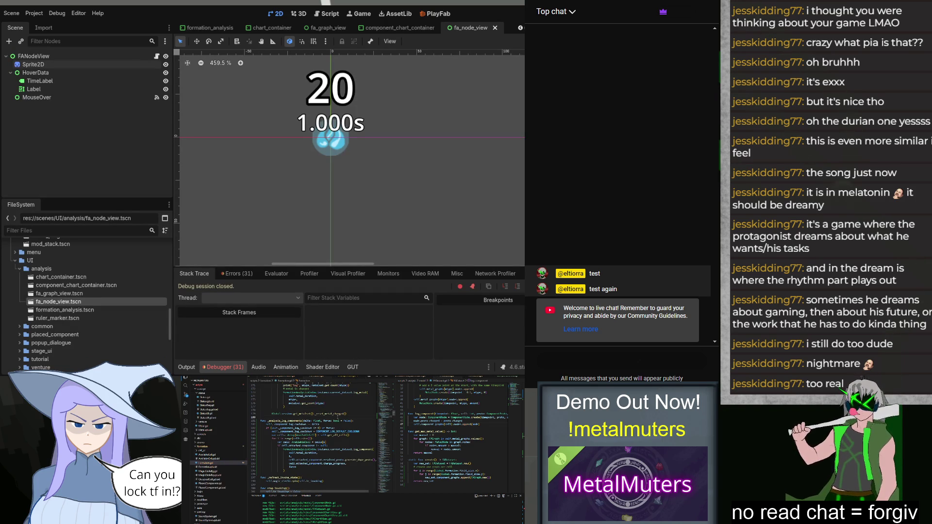
scroll(345, 465, "up", 15)
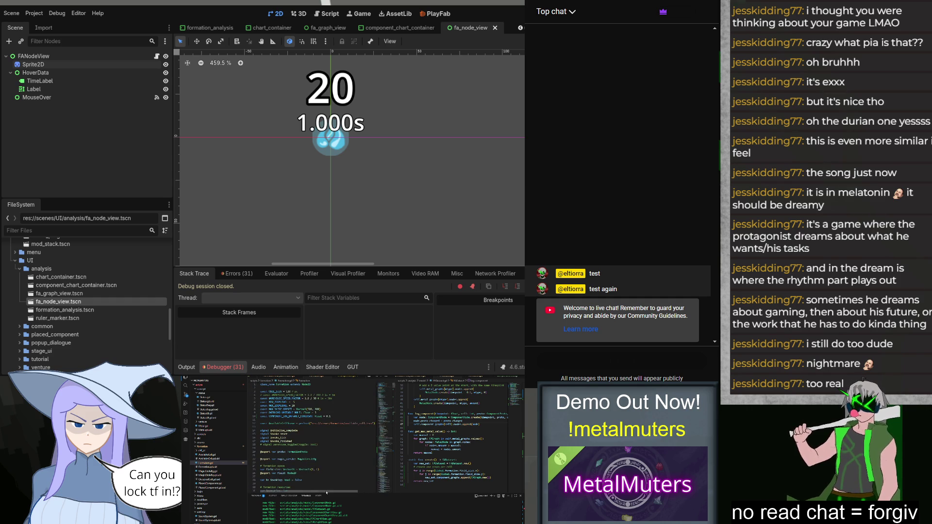
scroll(317, 453, "down", 10)
scroll(316, 453, "down", 10)
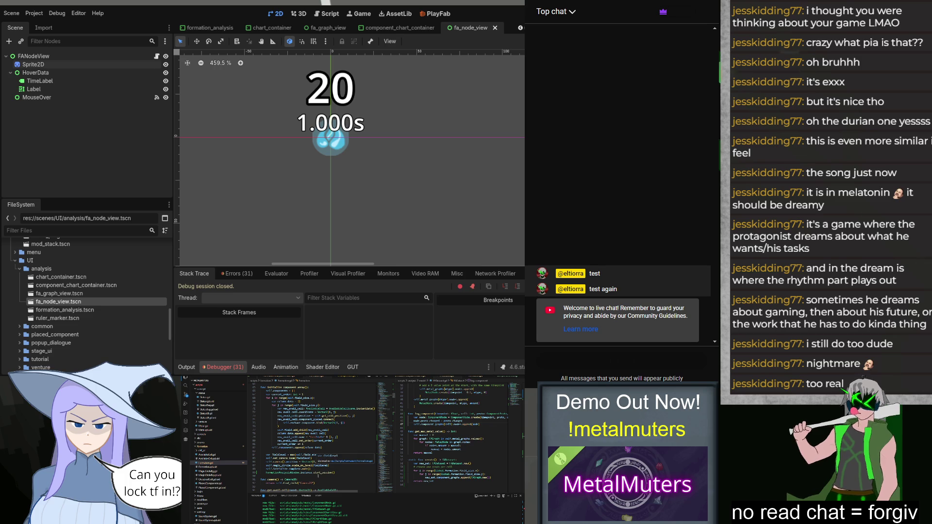
scroll(317, 465, "up", 2)
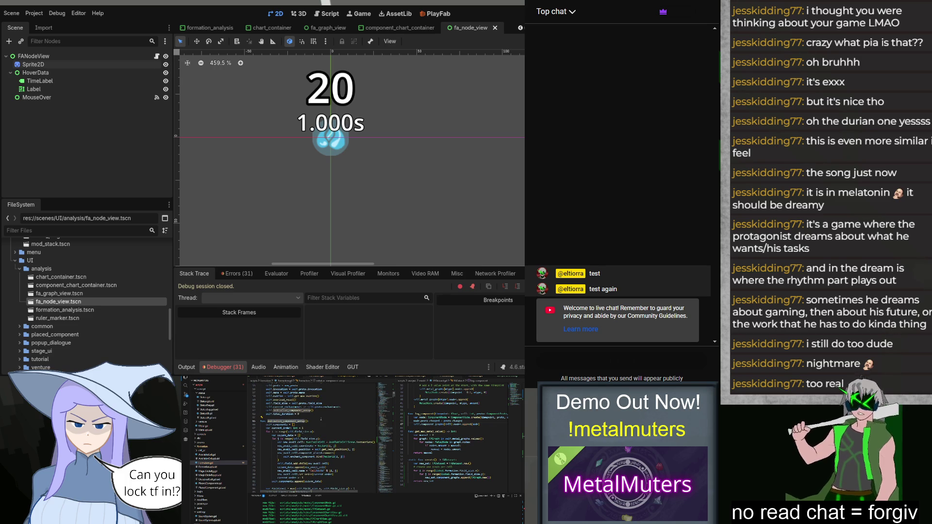
scroll(321, 418, "up", 4)
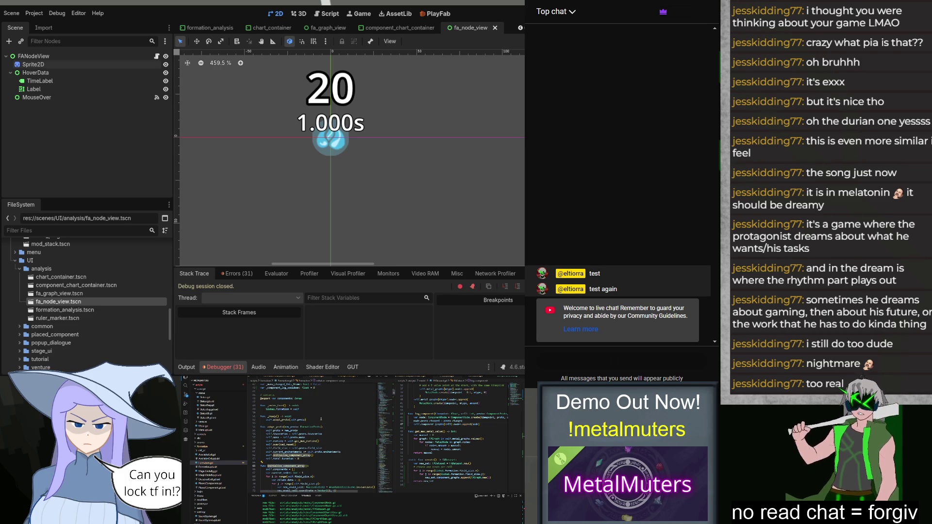
scroll(321, 418, "down", 5)
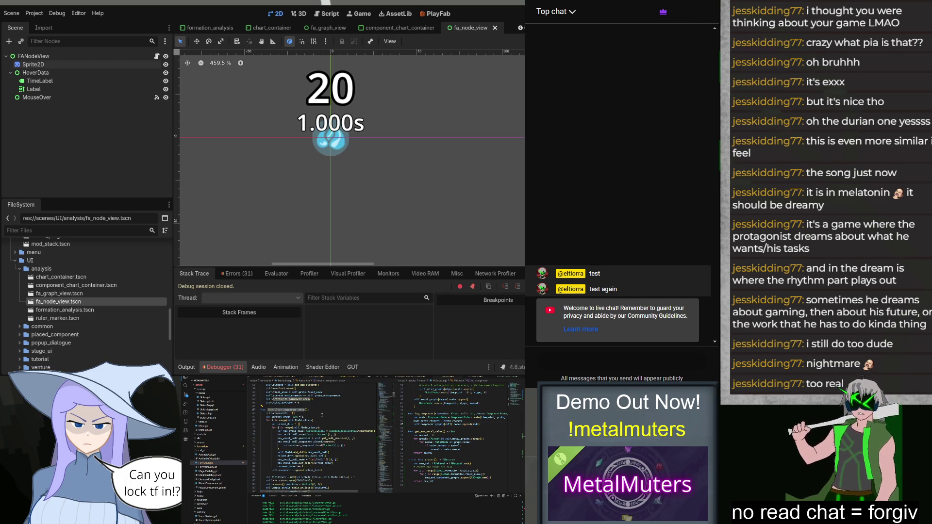
scroll(322, 415, "down", 5)
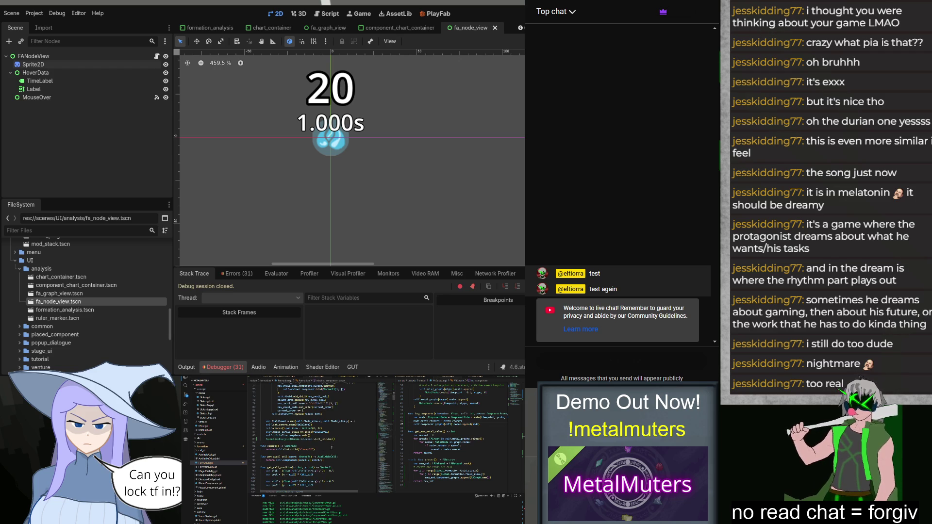
scroll(322, 415, "up", 5)
scroll(332, 445, "up", 2)
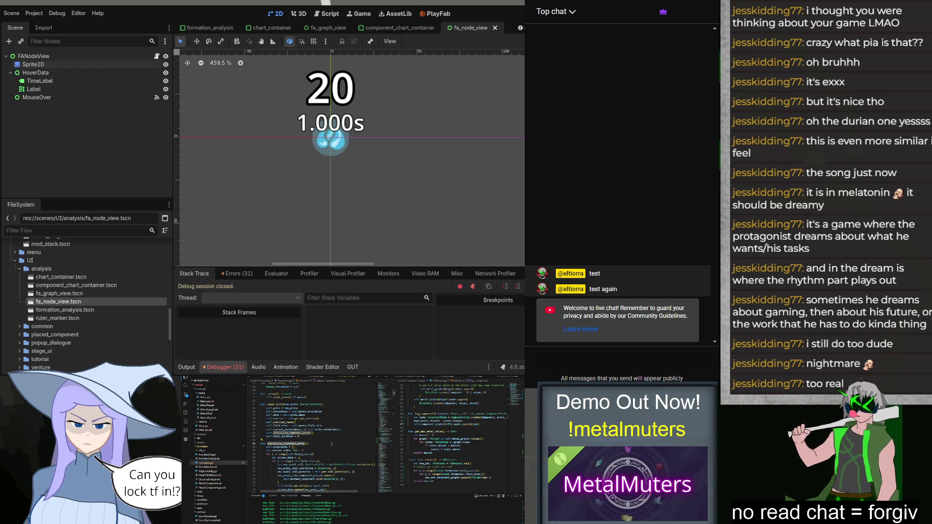
left_click(323, 432)
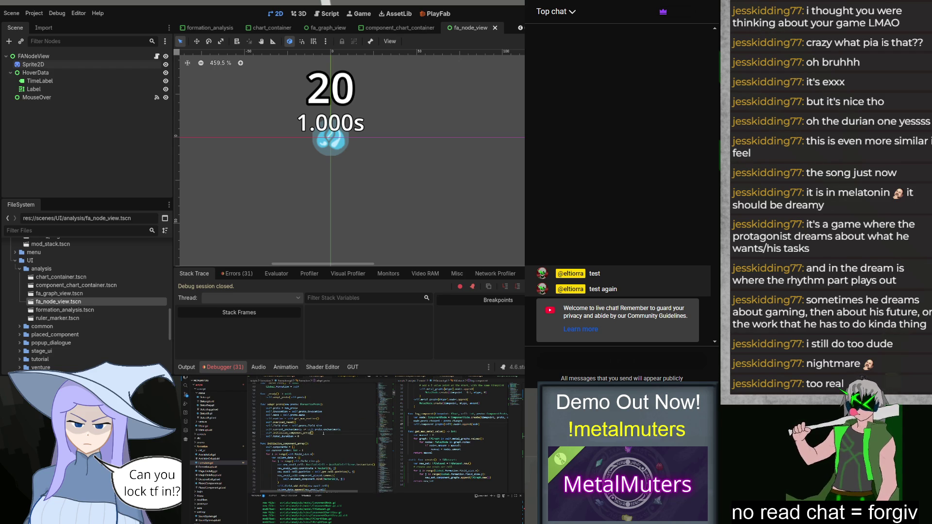
key("Down")
key("Return")
type("self.total_count = 0")
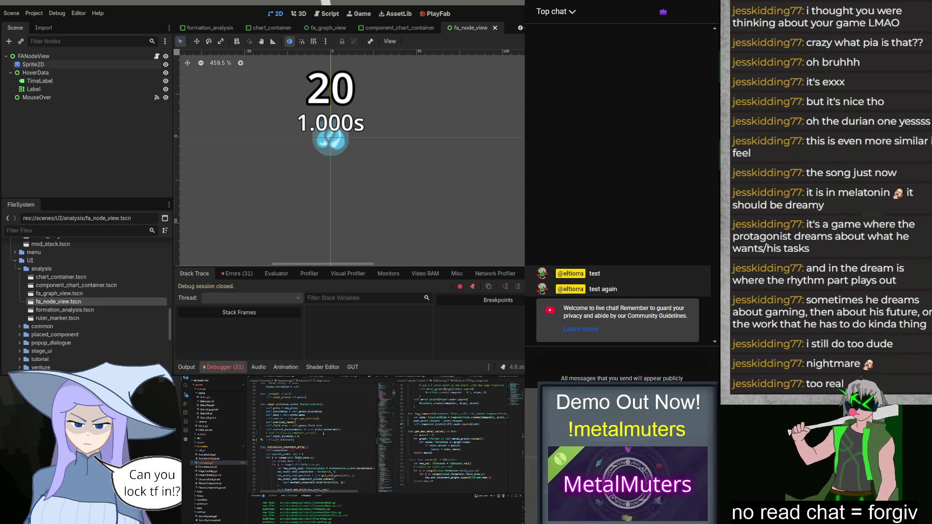
type("\"initialize_component_array\")")
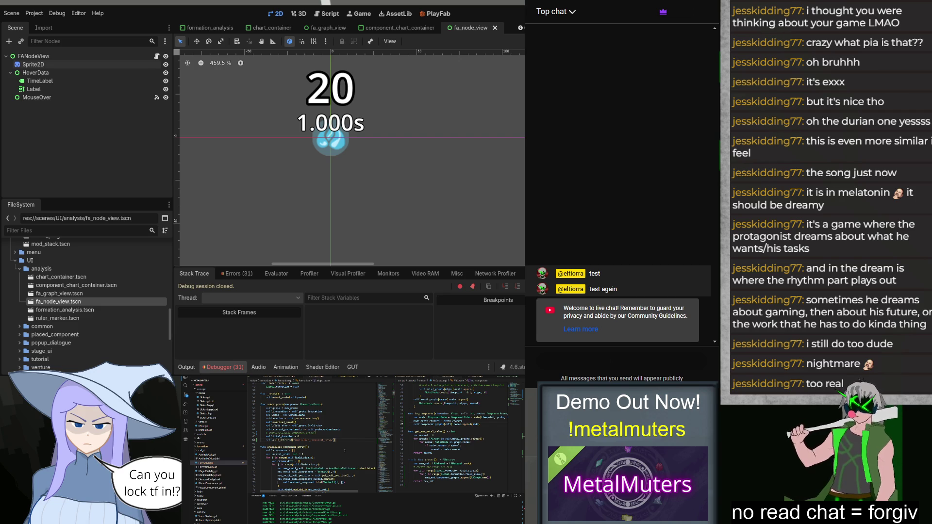
Run the game and continue the Day 36 Venture save.
key("F5")
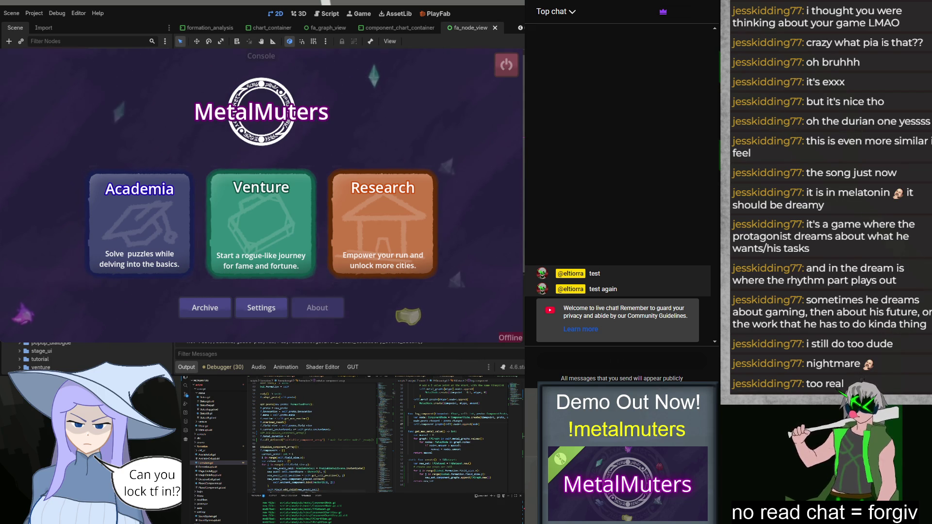
left_click(215, 216)
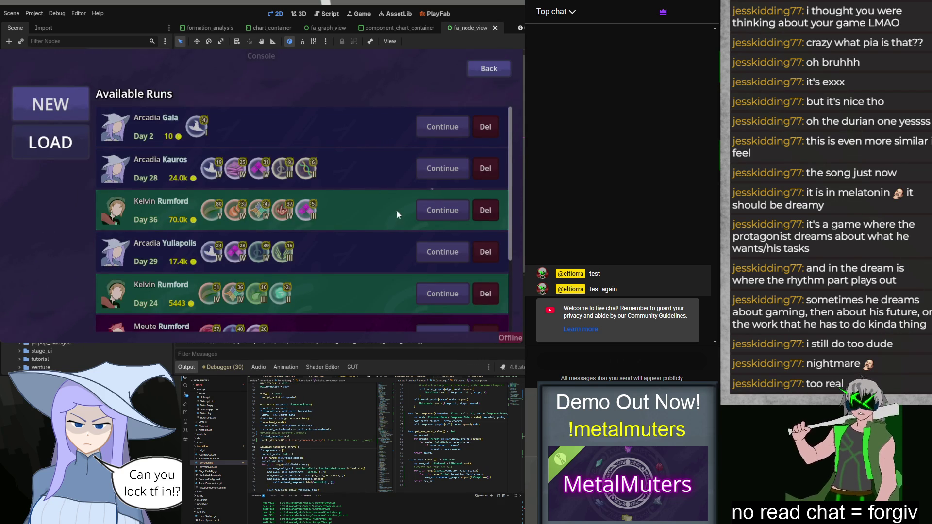
left_click(424, 210)
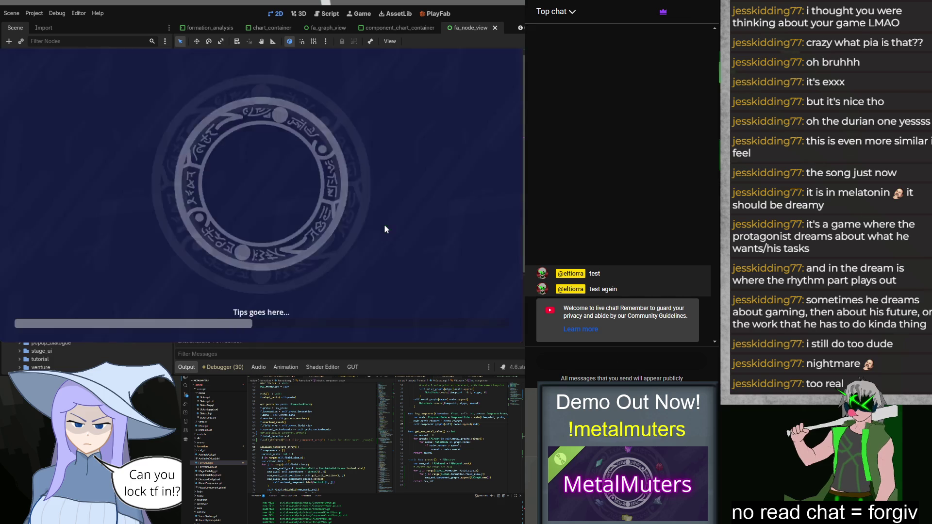
Buy the Board Size Horizontal +1 upgrade and start the next day with the 9335-coin goal.
left_click(465, 140)
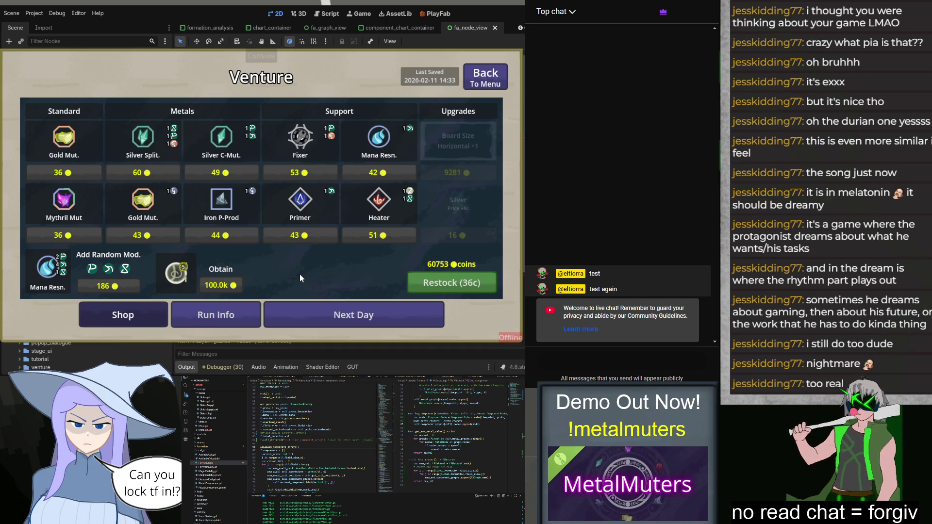
left_click(306, 311)
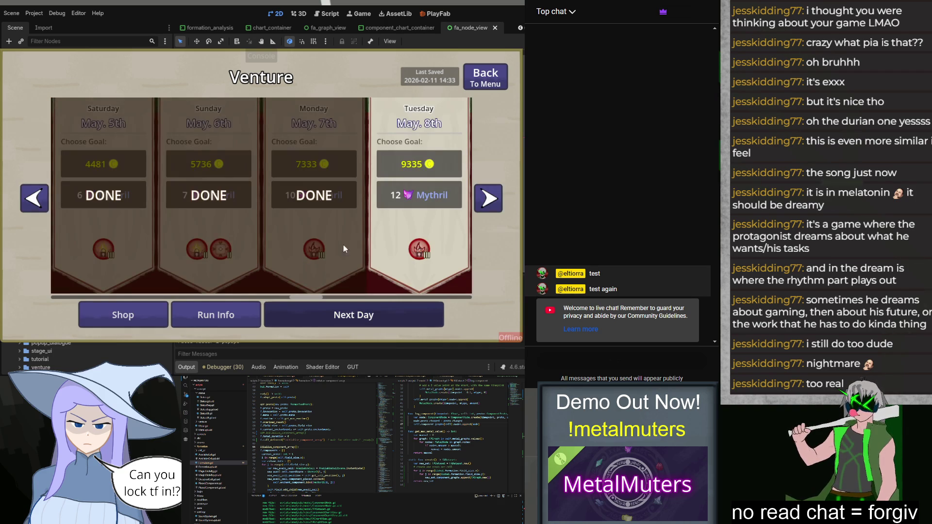
left_click(417, 167)
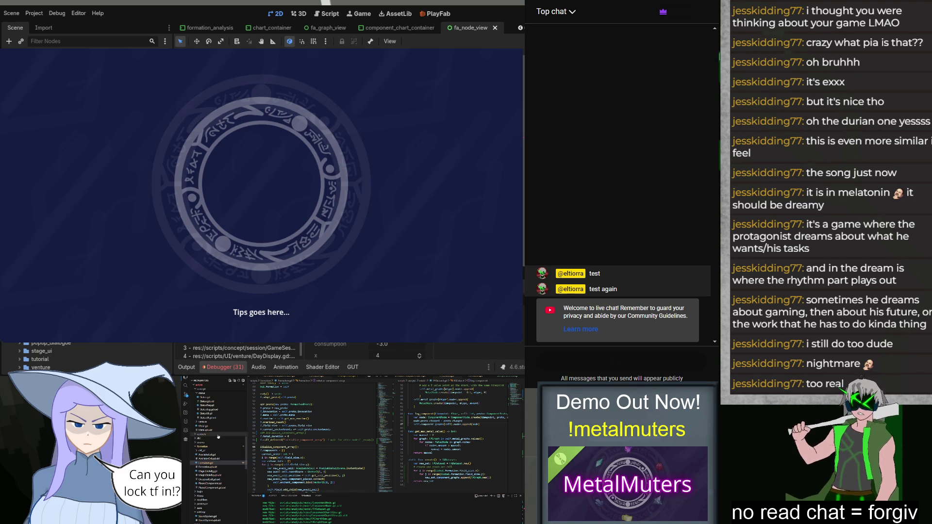
Search the project and open the update_consumption function definition.
key("ctrl+shift+f")
type("fa")
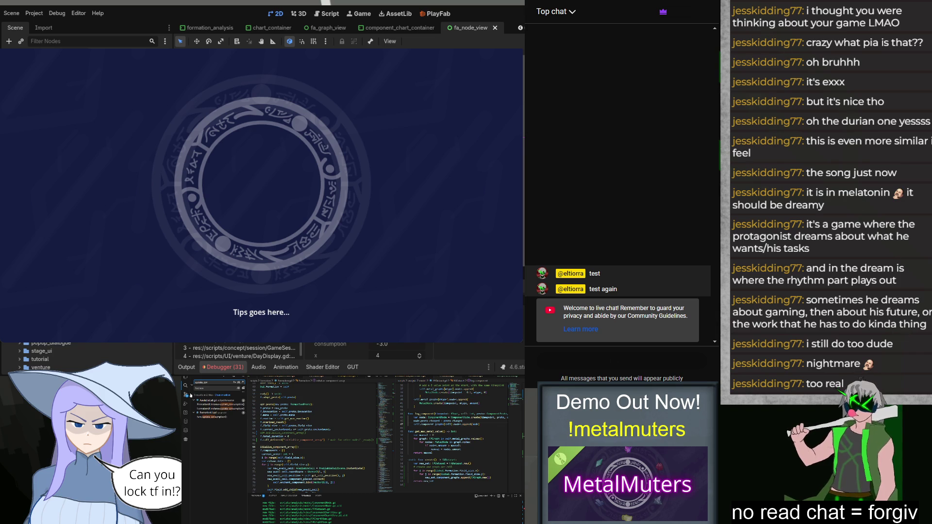
left_click(231, 405)
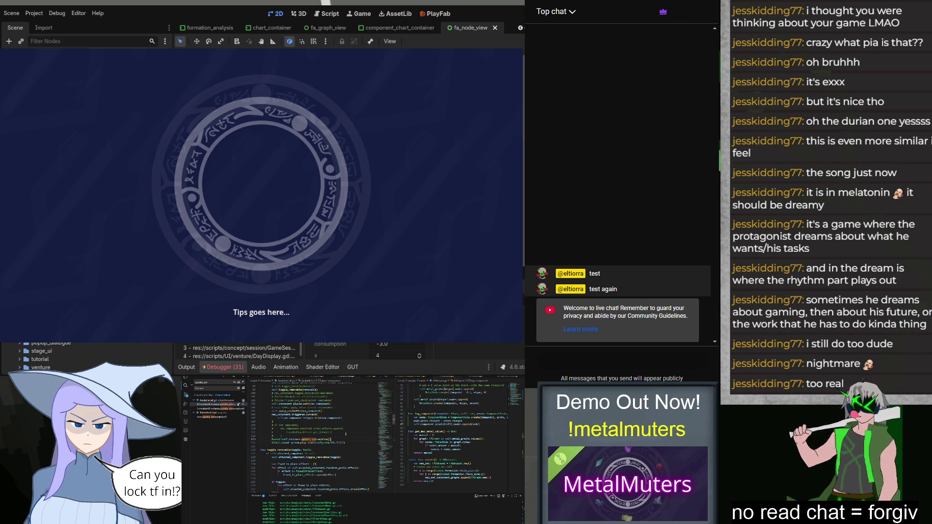
scroll(348, 429, "up", 2)
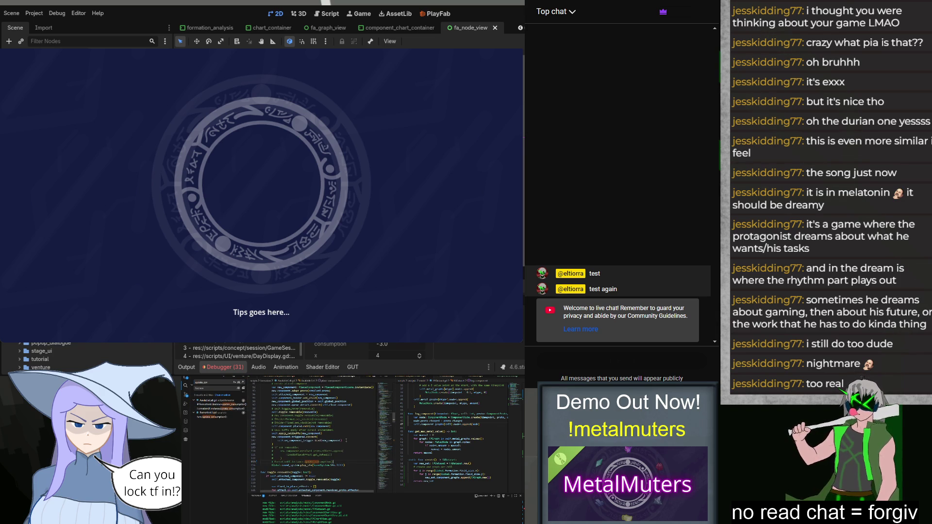
left_click(215, 408)
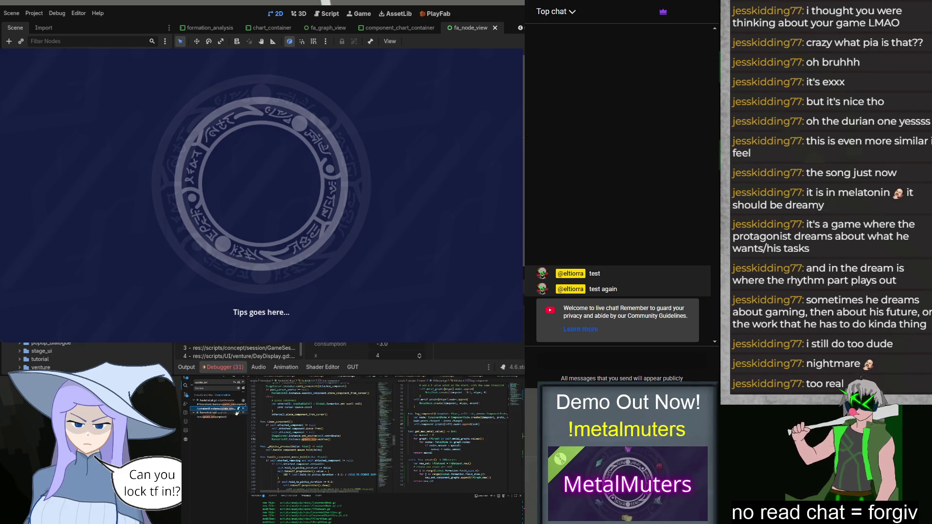
double_click(332, 436)
left_click(332, 439)
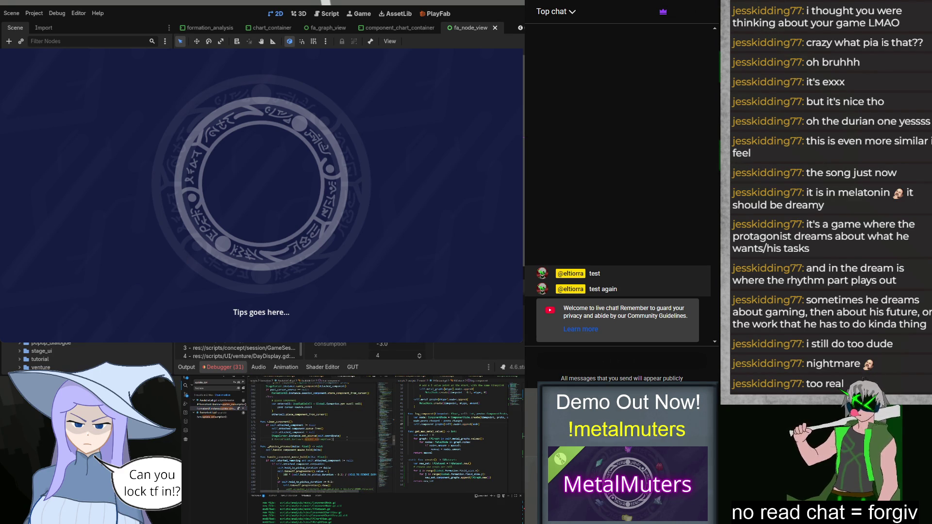
left_click(221, 417)
left_click(223, 418)
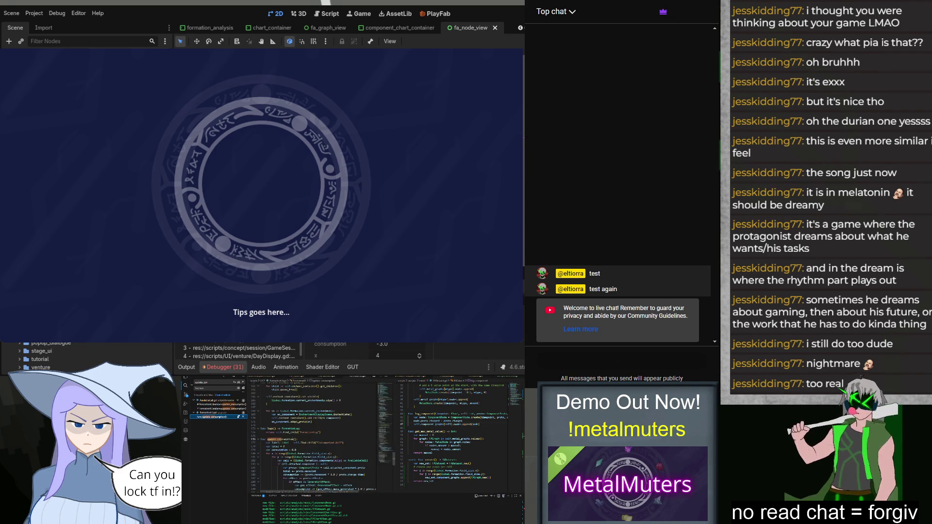
Comment out lines 177–182 in update_consumption and relaunch the game.
scroll(321, 440, "down", 2)
mouse_move(262, 400)
left_mouse_down()
mouse_move(330, 429)
mouse_move(298, 455)
left_mouse_up()
key("ctrl+slash")
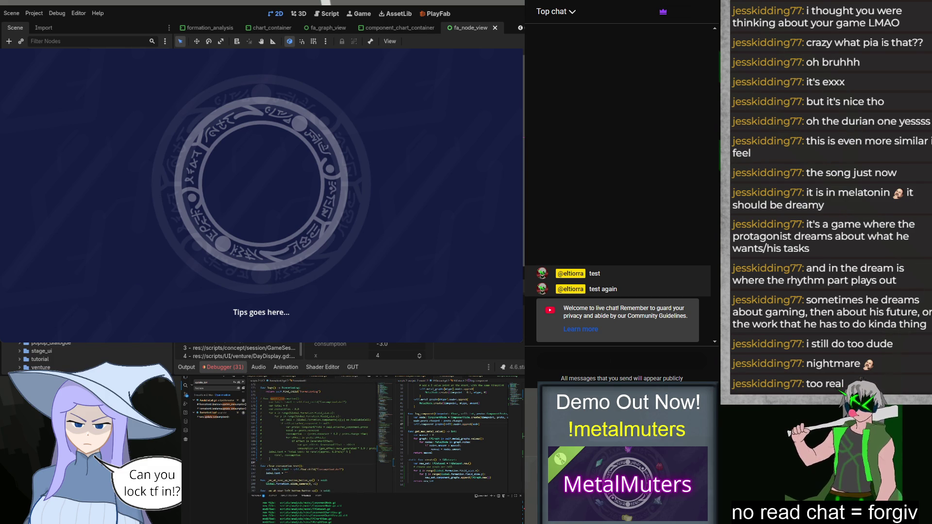
key("F8")
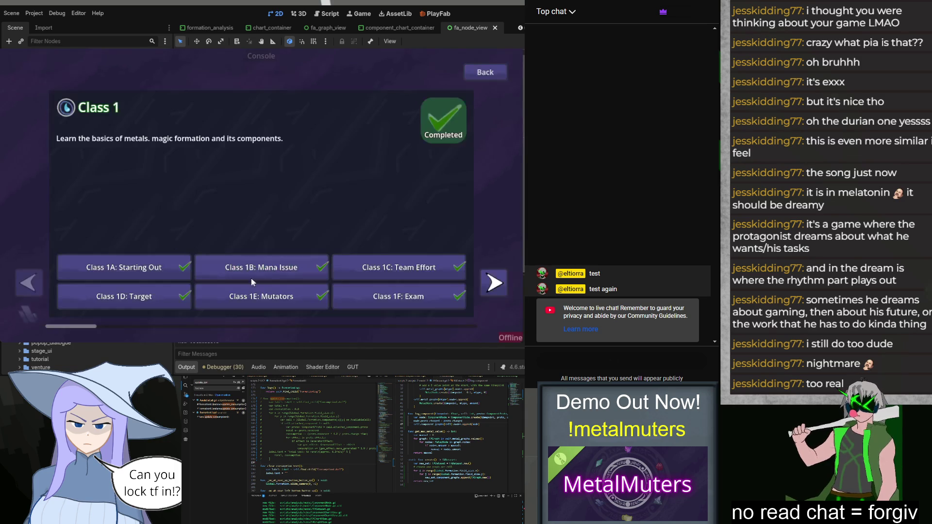
Return to the main menu, continue the Day 36 Venture save and advance to the next day.
left_click(485, 77)
left_click(259, 227)
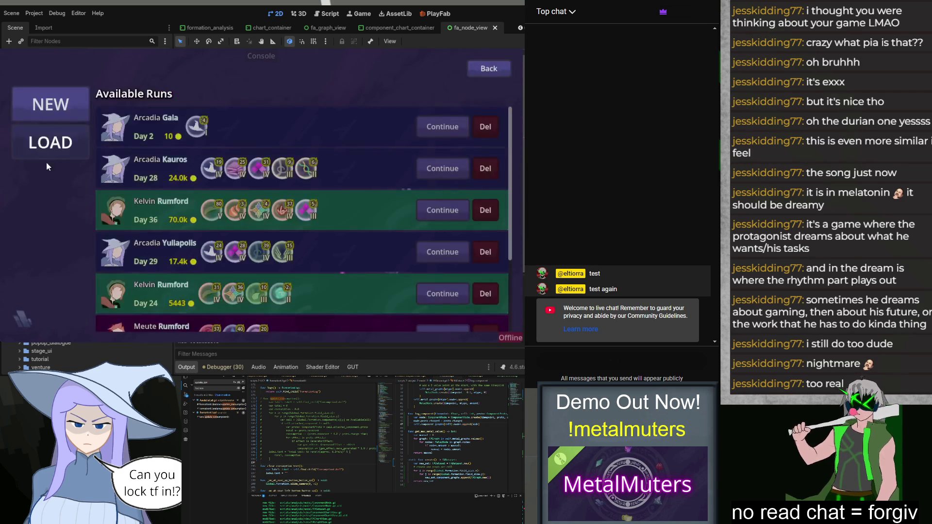
left_click(447, 213)
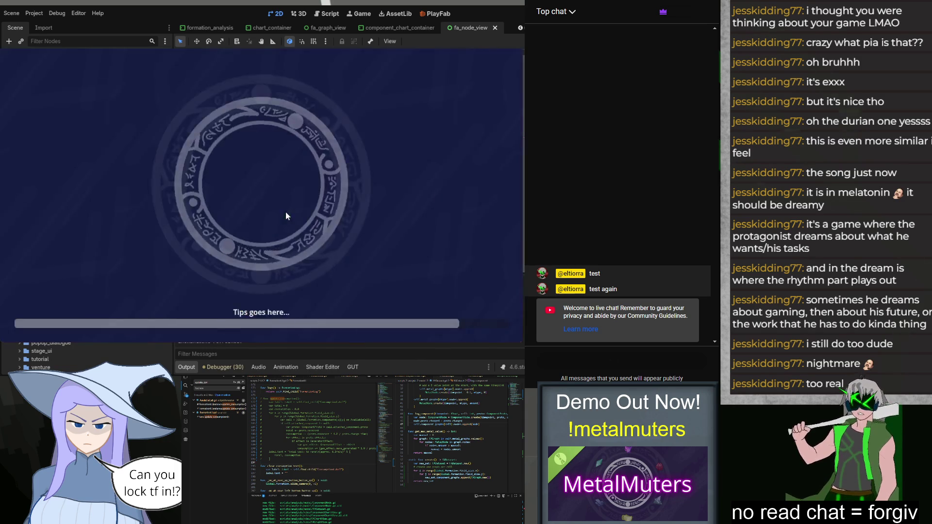
left_click(364, 316)
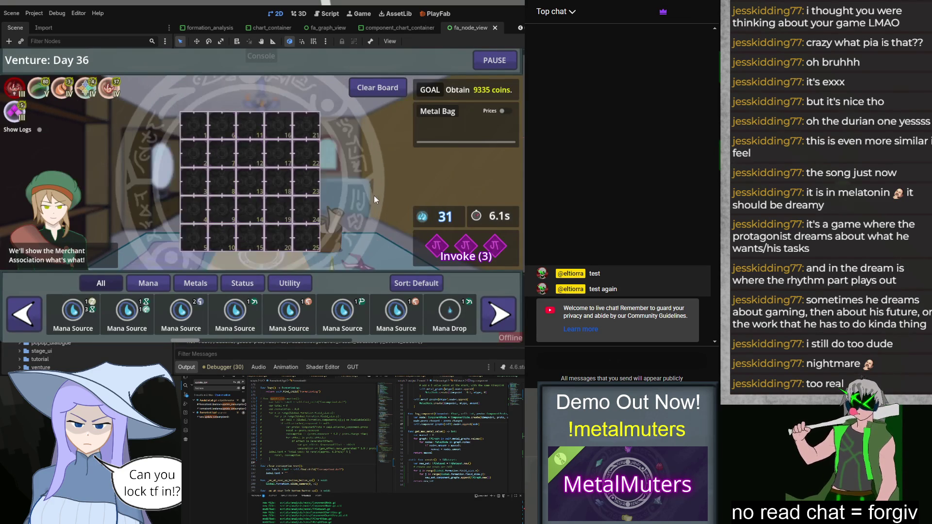
Filter items to Metals, check the Heater icon, then stop the game.
left_click(204, 285)
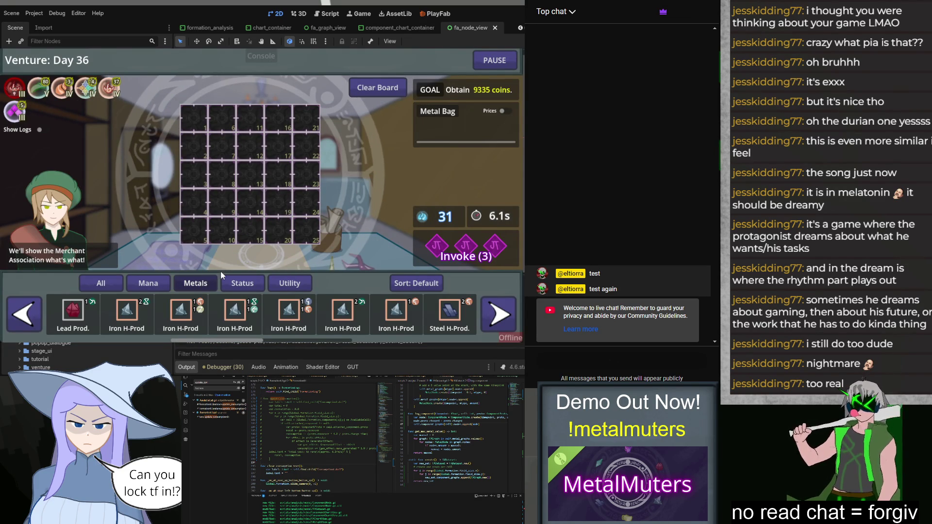
mouse_move(19, 97)
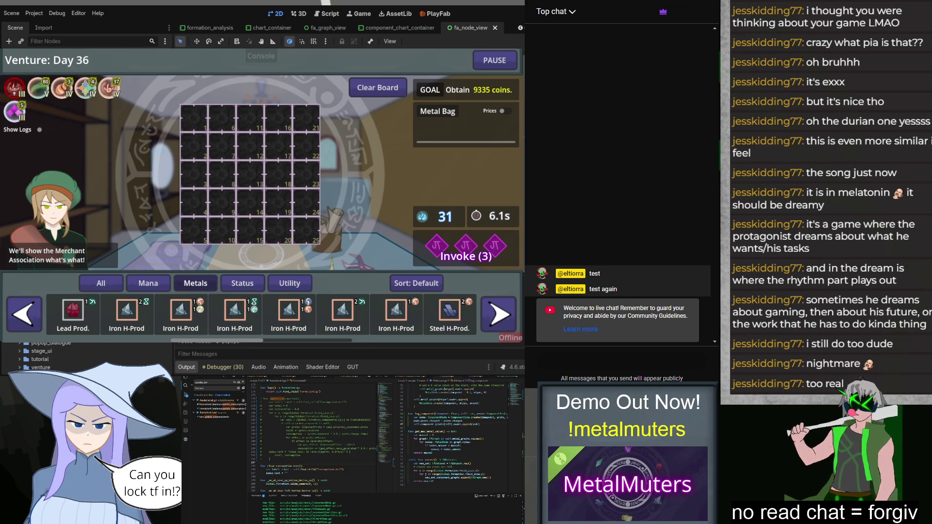
key("F8")
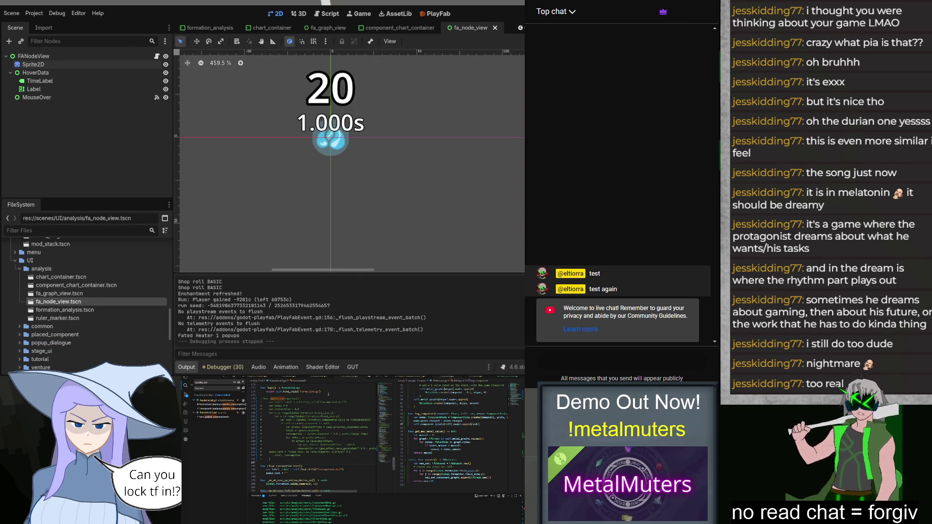
left_click(335, 380)
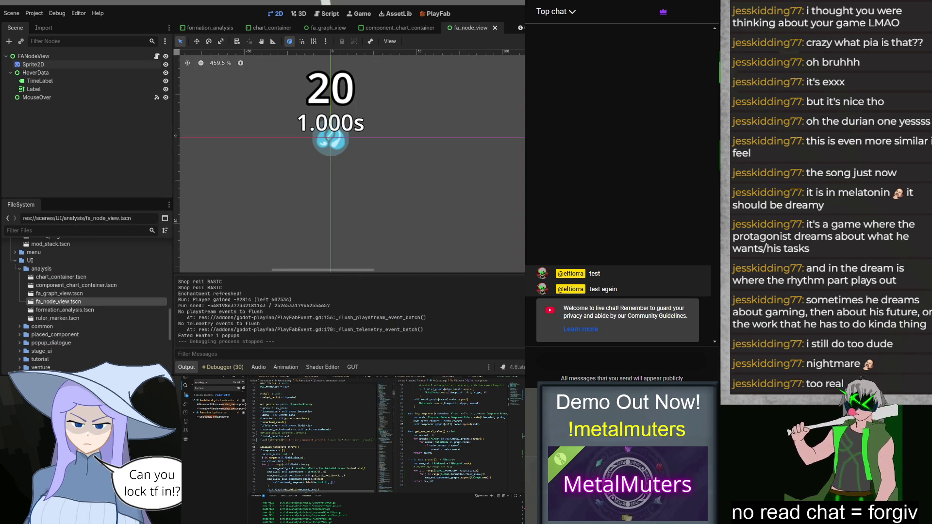
Undo the f. edits so the initialisation lines reference self again.
key("Down")
key("ctrl+z")
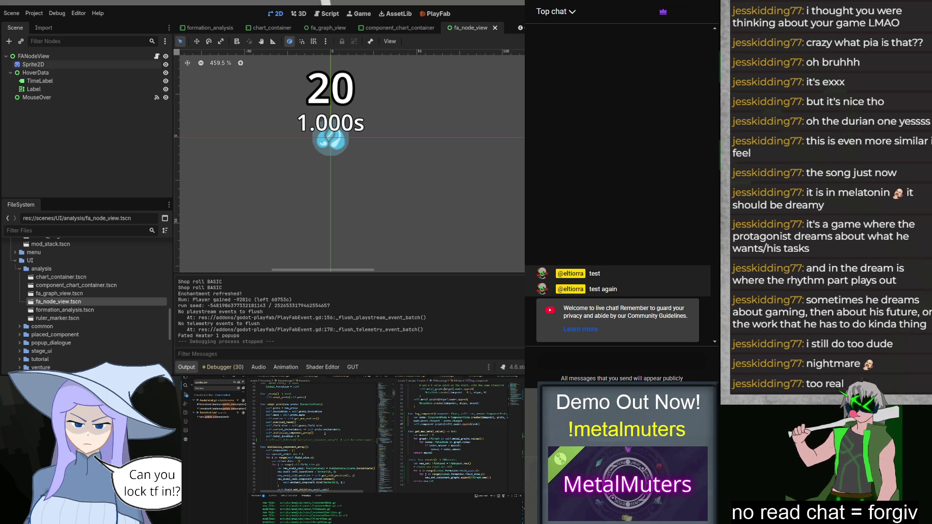
scroll(325, 433, "down", 4)
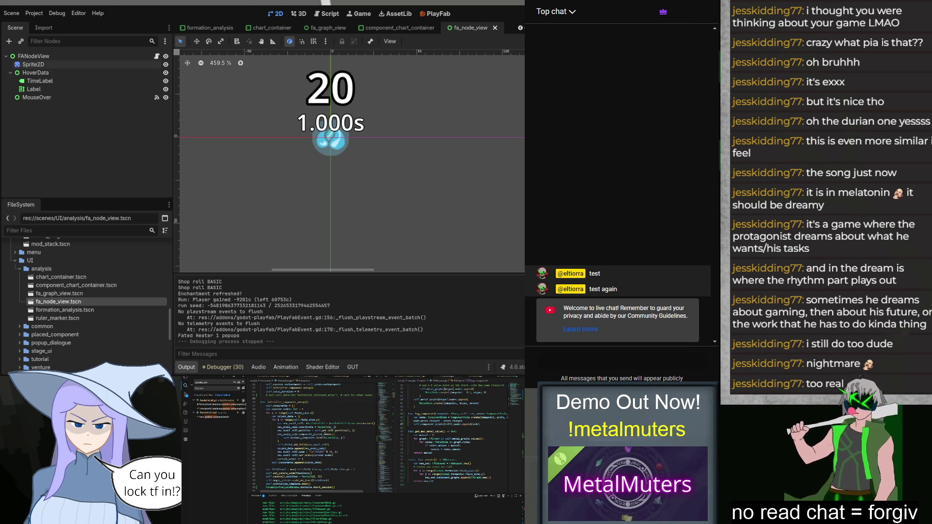
scroll(325, 432, "down", 3)
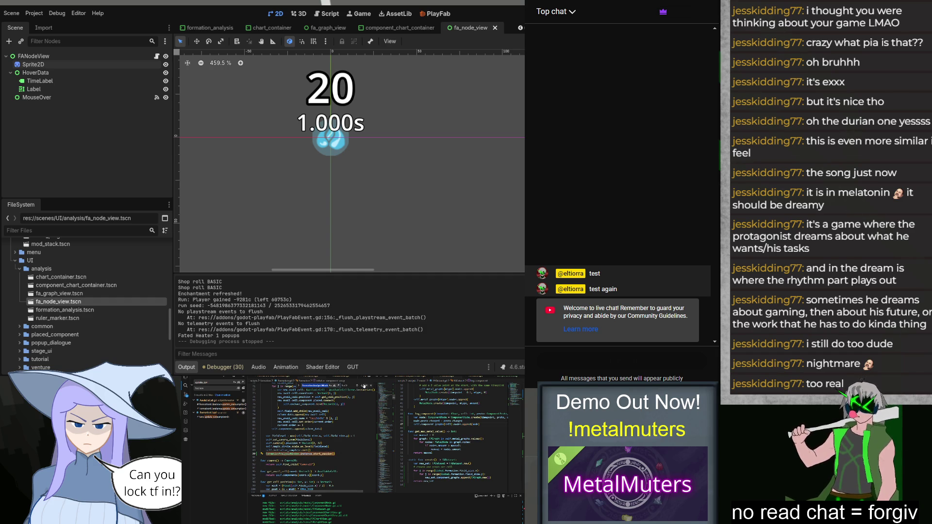
Browse the script's search matches and check where adopt_proto is used.
left_click(362, 386)
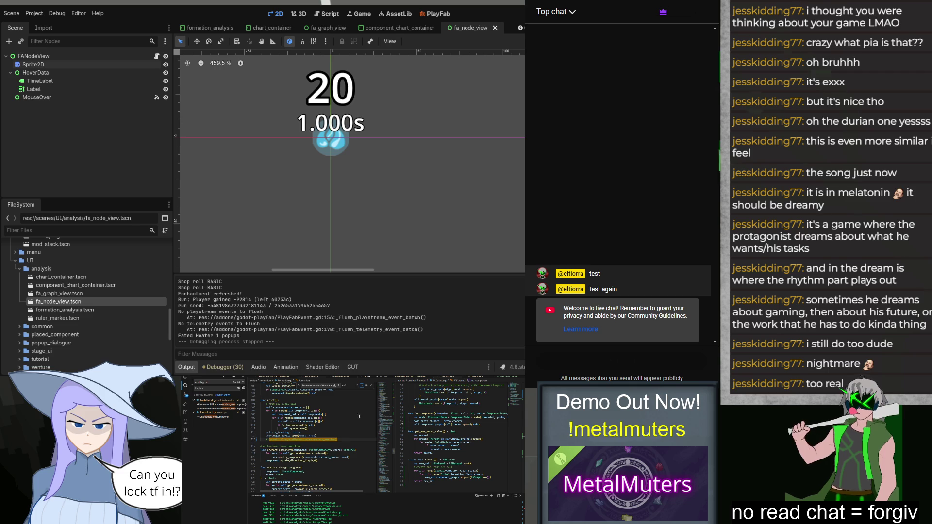
left_click(371, 387)
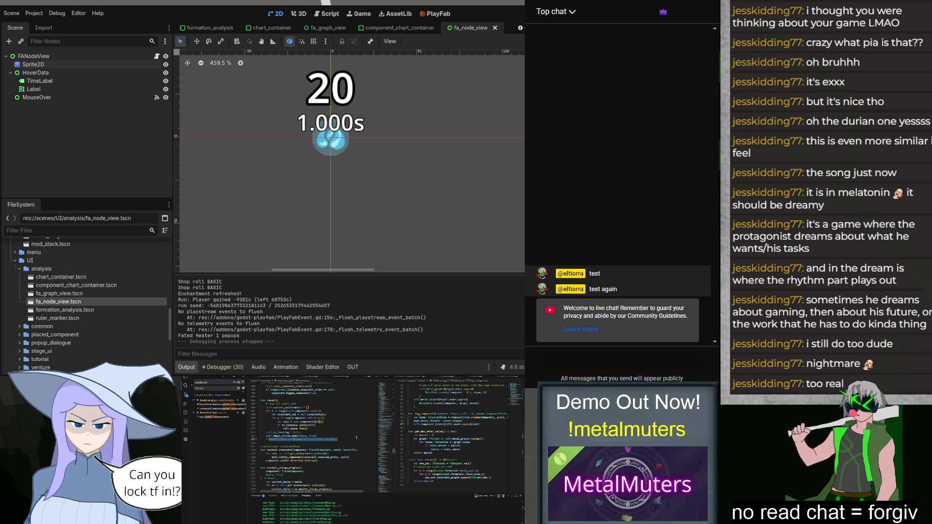
left_click(353, 438)
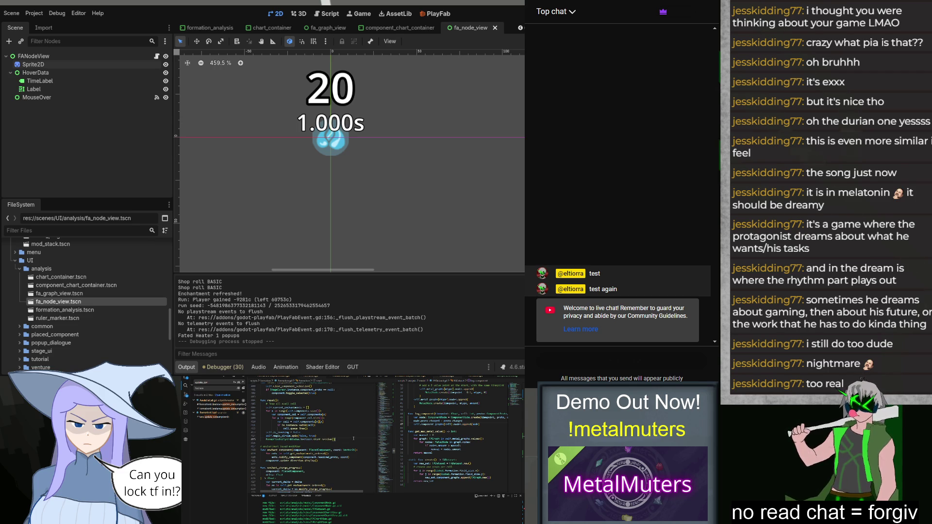
left_click(386, 422)
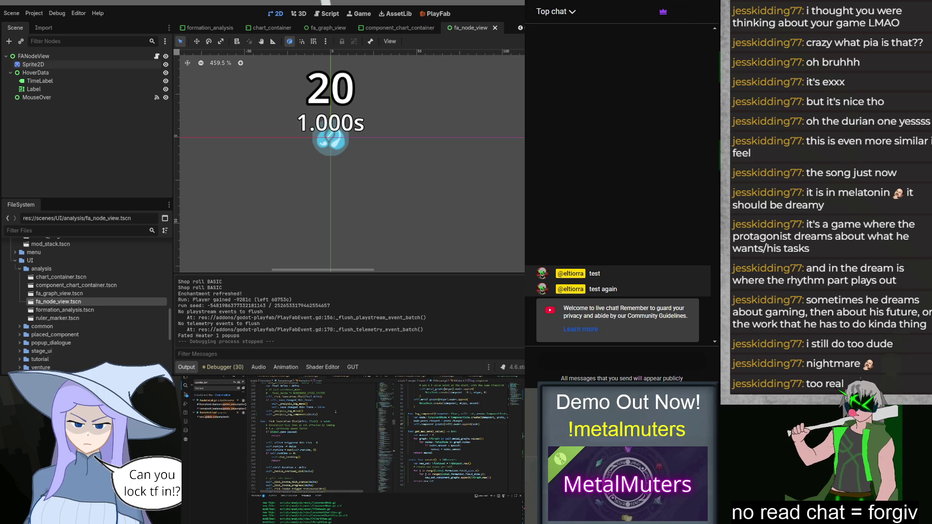
scroll(330, 422, "up", 20)
scroll(326, 431, "down", 15)
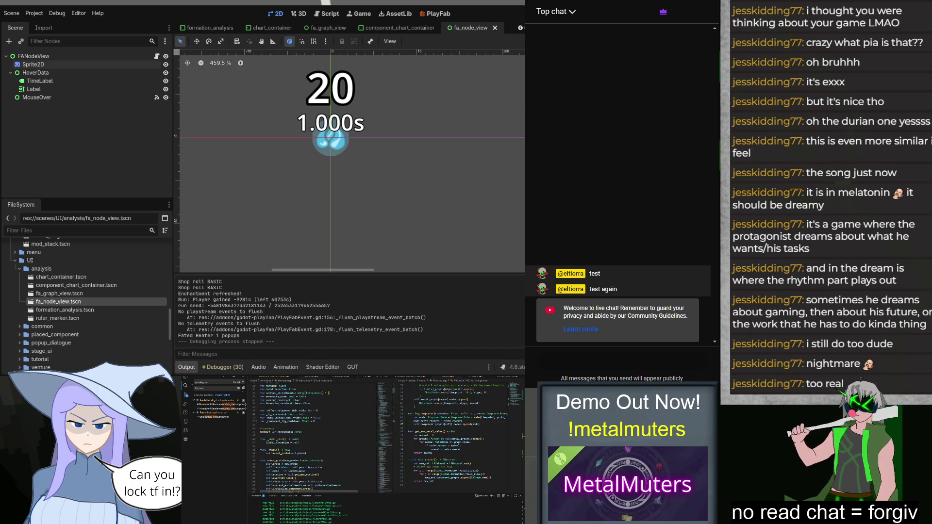
double_click(278, 404)
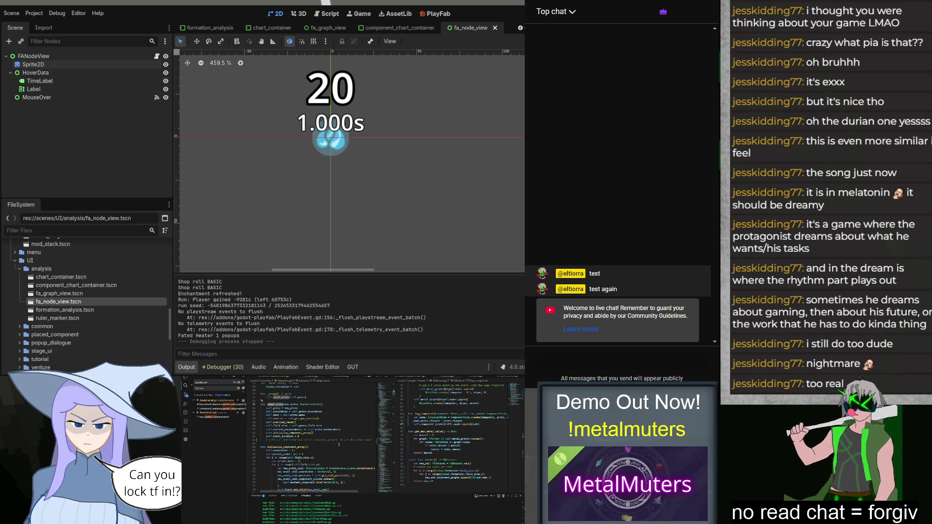
scroll(338, 445, "up", 1)
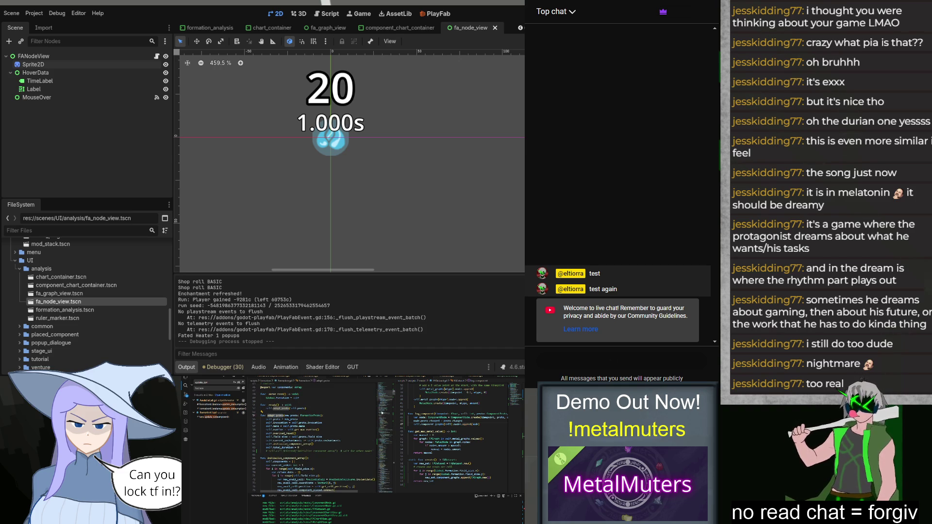
left_click_drag(384, 396, 383, 443)
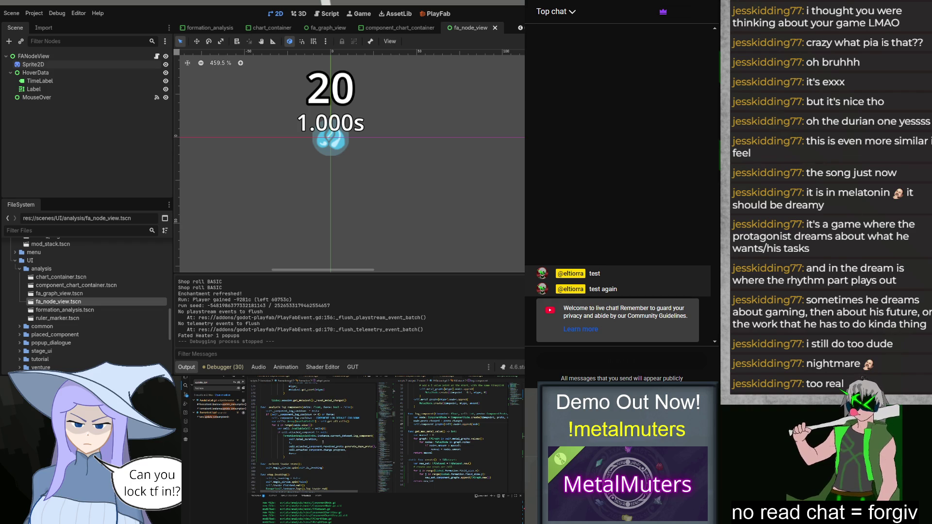
scroll(364, 443, "down", 5)
left_click(382, 431)
Search the file for another selected word and step through its matches.
double_click(308, 411)
key("ctrl+f")
left_click(361, 386)
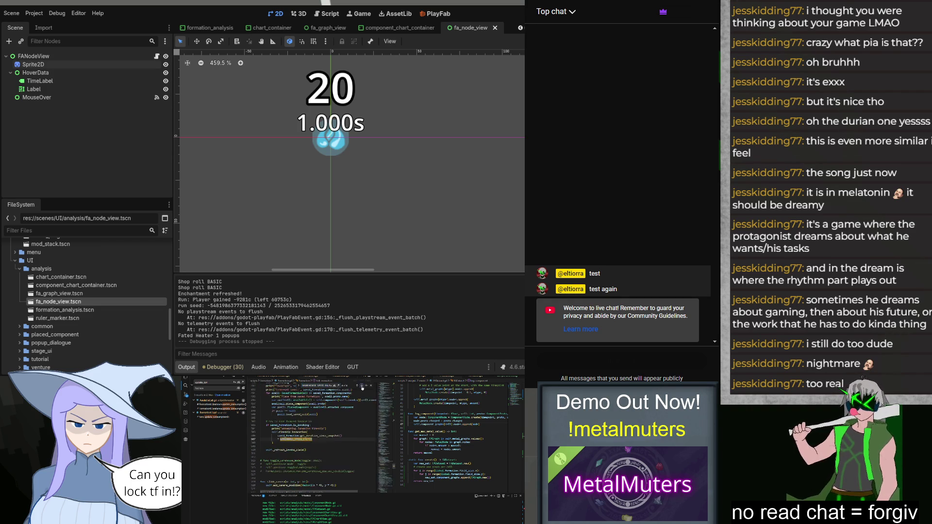
key("Escape")
scroll(315, 436, "up", 2)
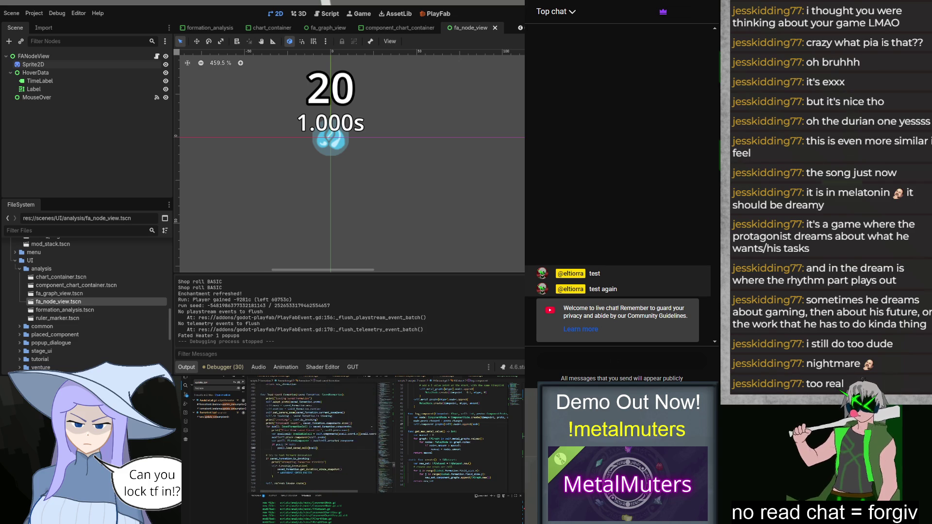
scroll(344, 415, "up", 15)
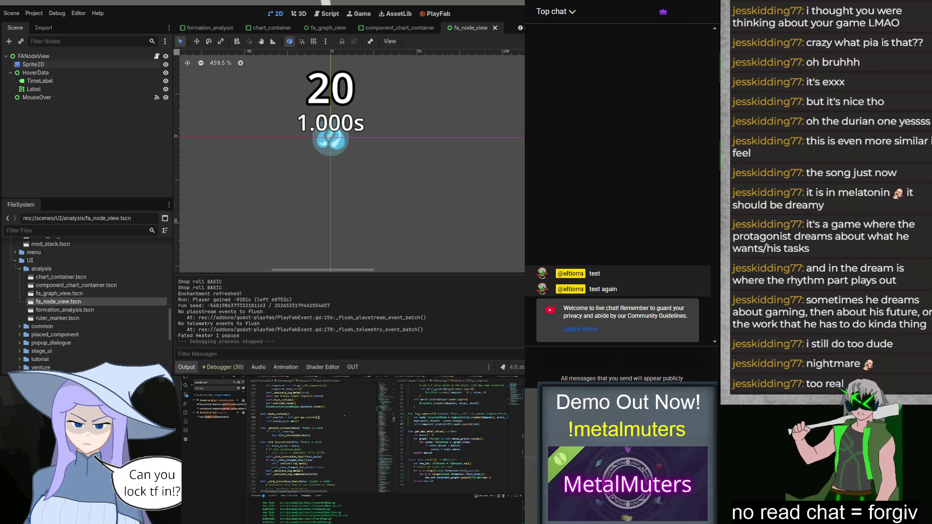
Show the project file tree and search the current file for 'instance'.
left_click(186, 380)
key("ctrl+f")
type("instance")
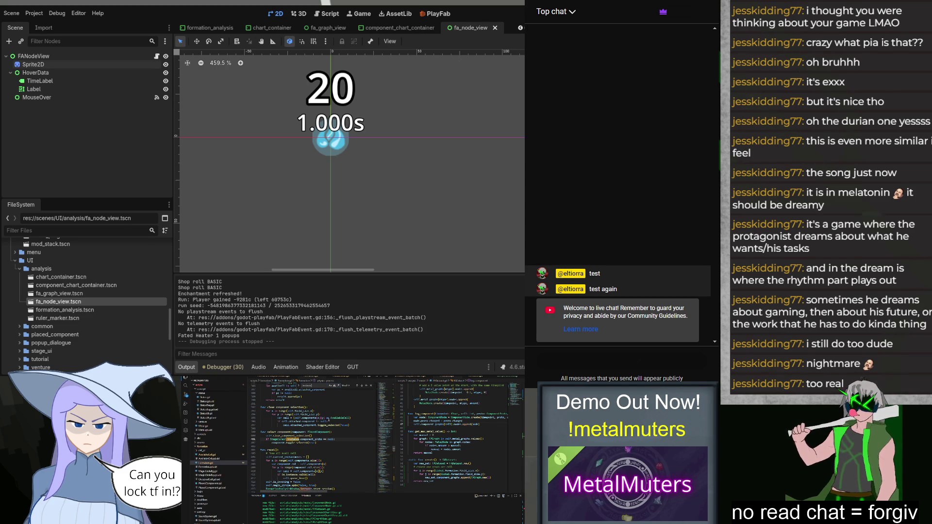
Step through the 'instance' matches and delete the commented-out call_deferred initialize_component_array line.
key("Return")
key("Return")
key("Return")
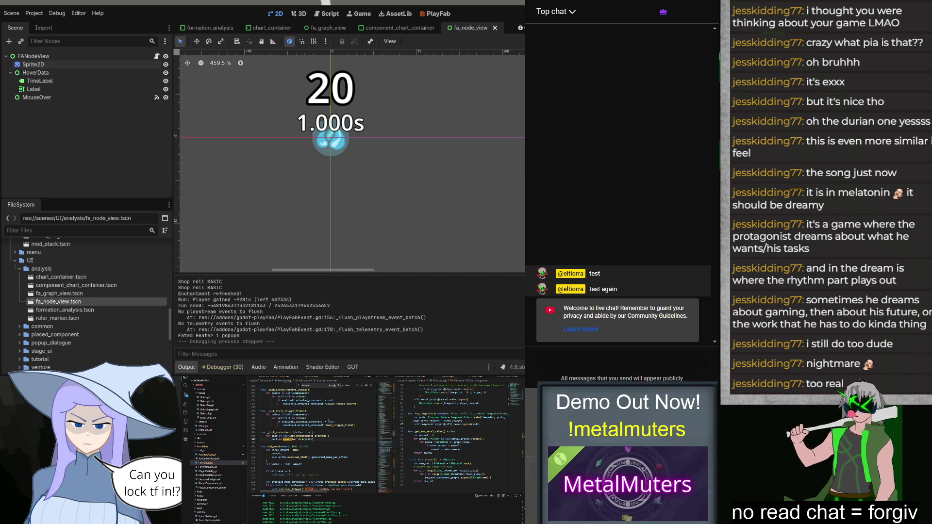
key("Return")
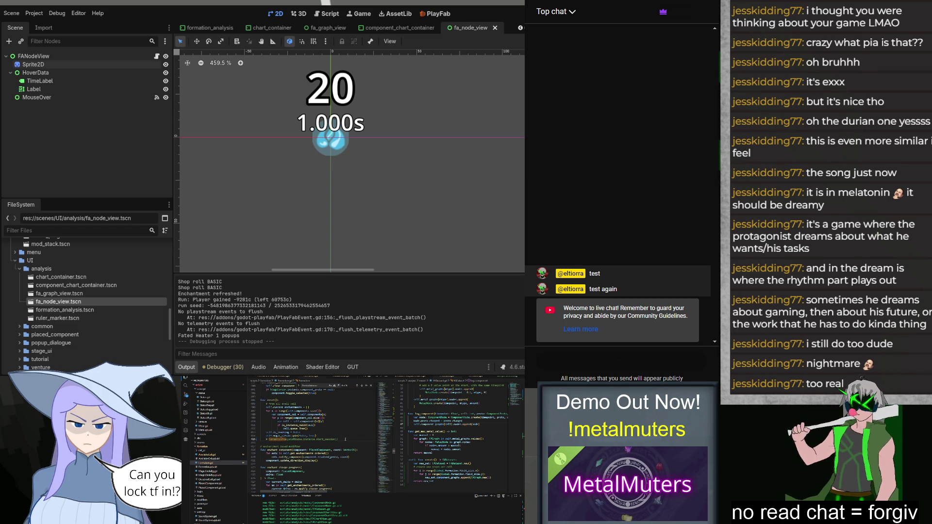
left_click(369, 387)
left_click(388, 400)
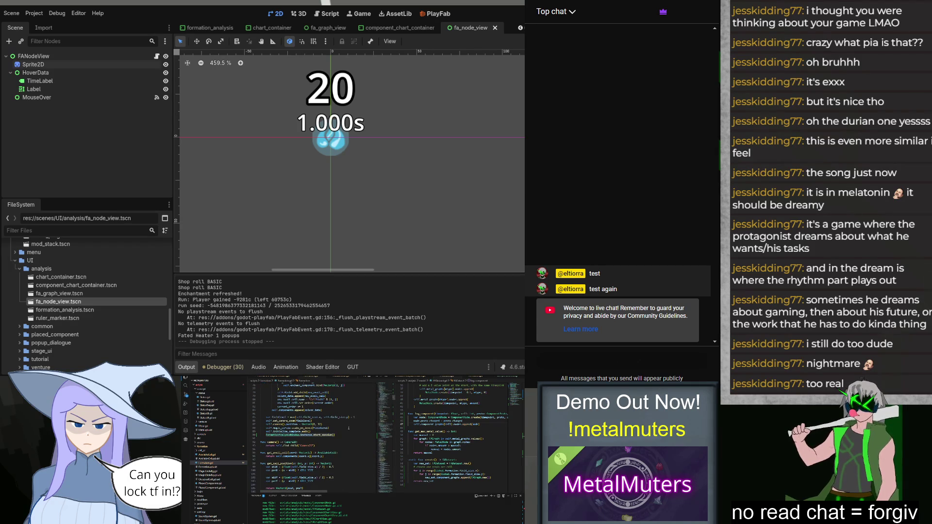
scroll(348, 427, "up", 9)
double_click(325, 443)
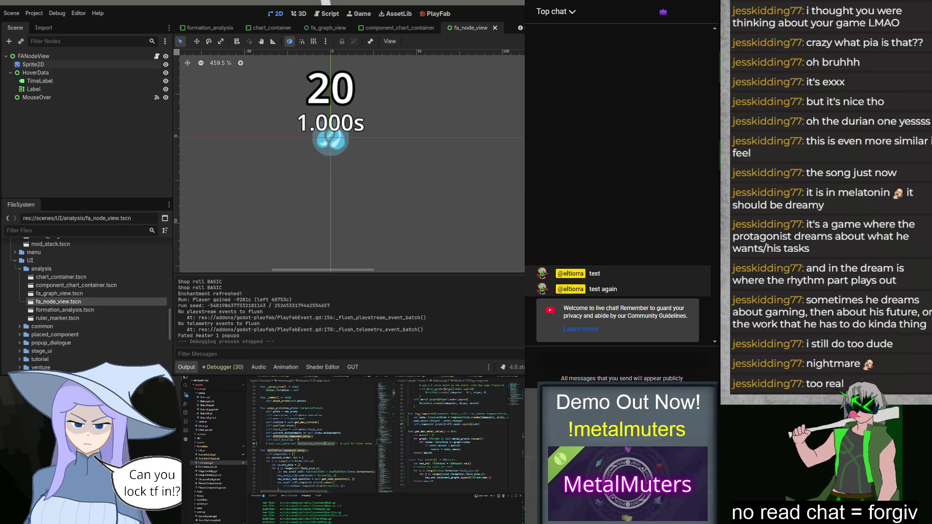
key("ctrl+shift+k")
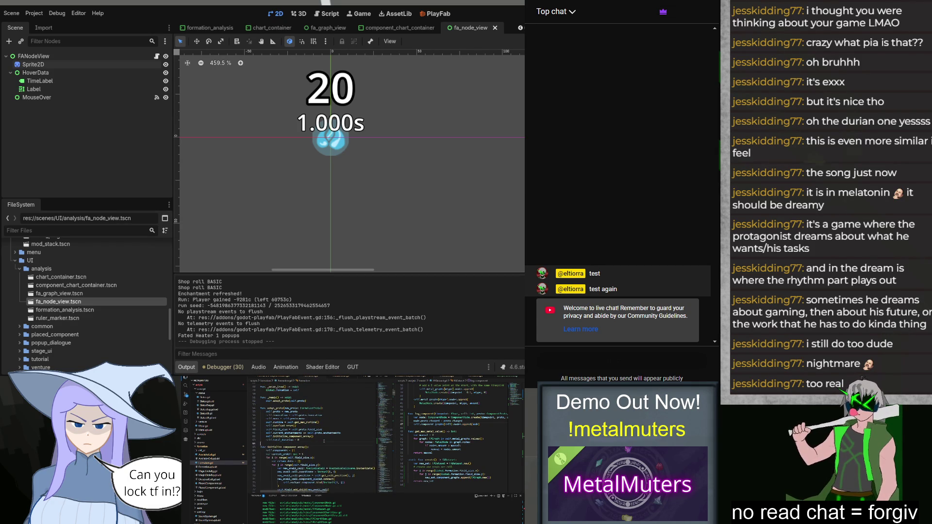
Insert 'FormationAnalysisWindow.instance:null' above start_session() and run the game with F5.
scroll(325, 440, "down", 6)
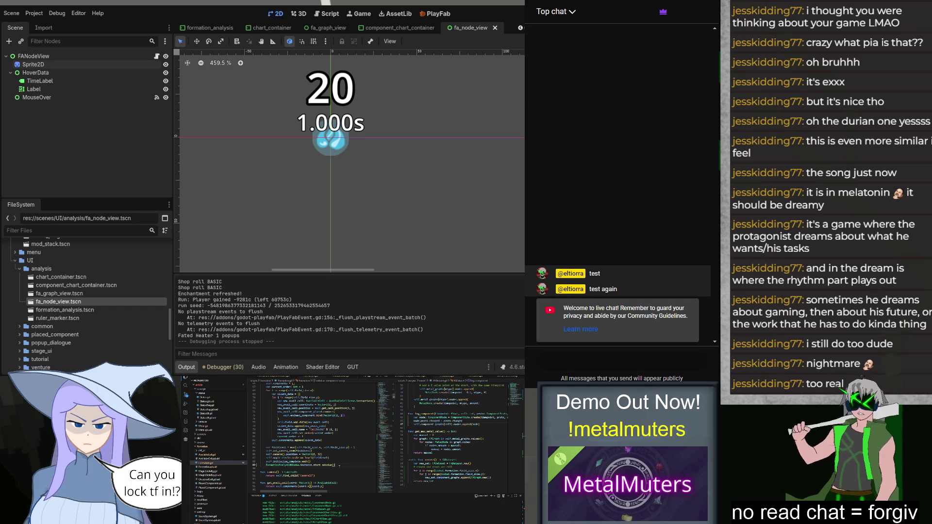
key("Return")
type("Form")
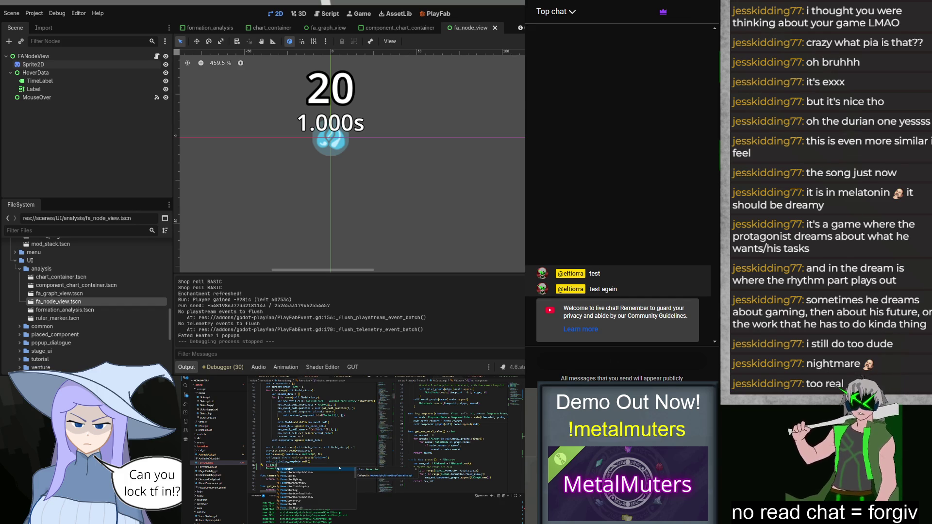
type("ationAnalysisWindow.instance:")
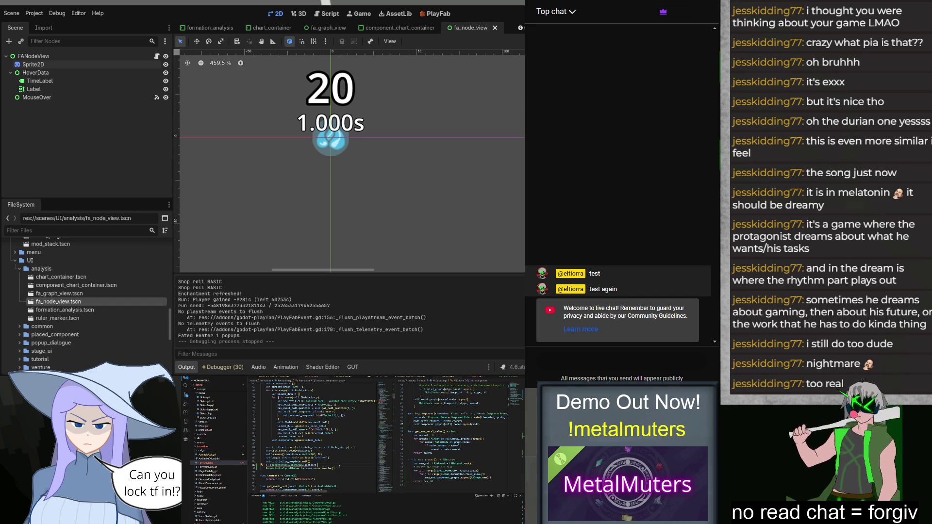
type("null")
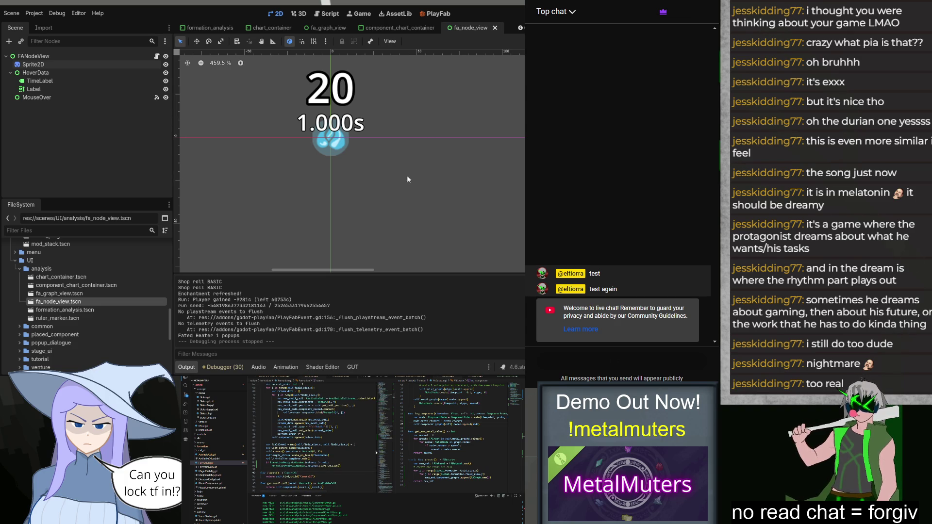
key("F5")
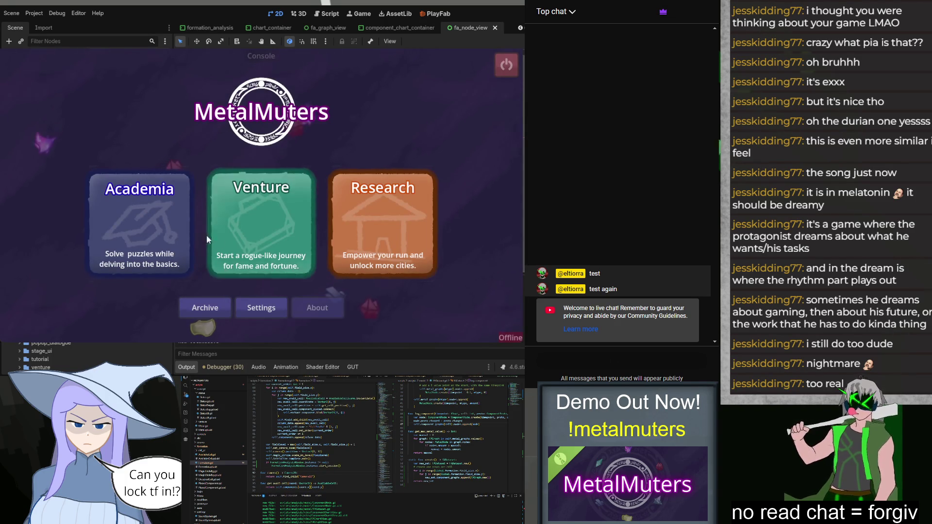
left_click(174, 227)
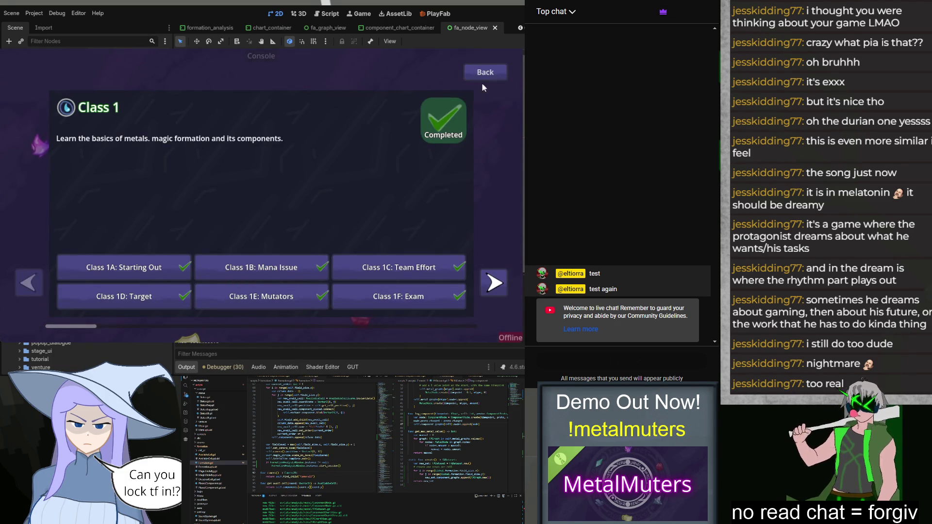
left_click(484, 73)
left_click(263, 224)
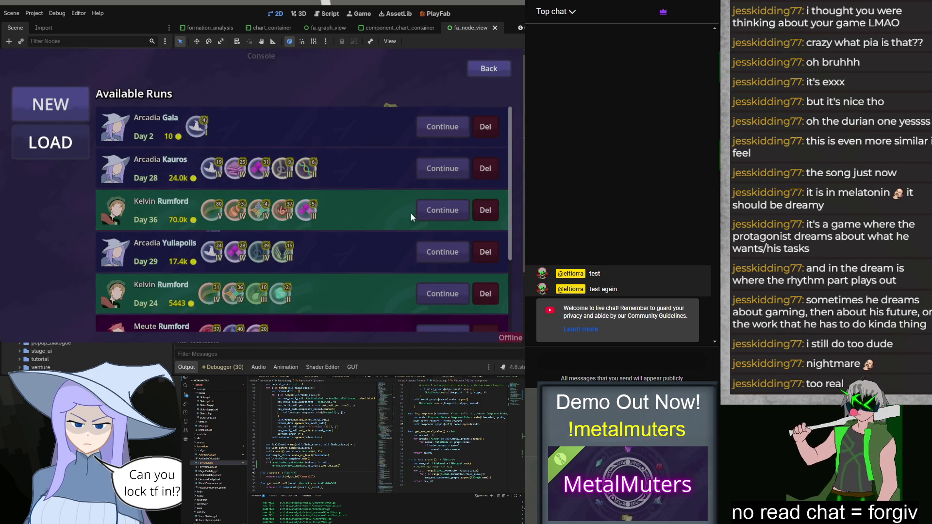
left_click(438, 212)
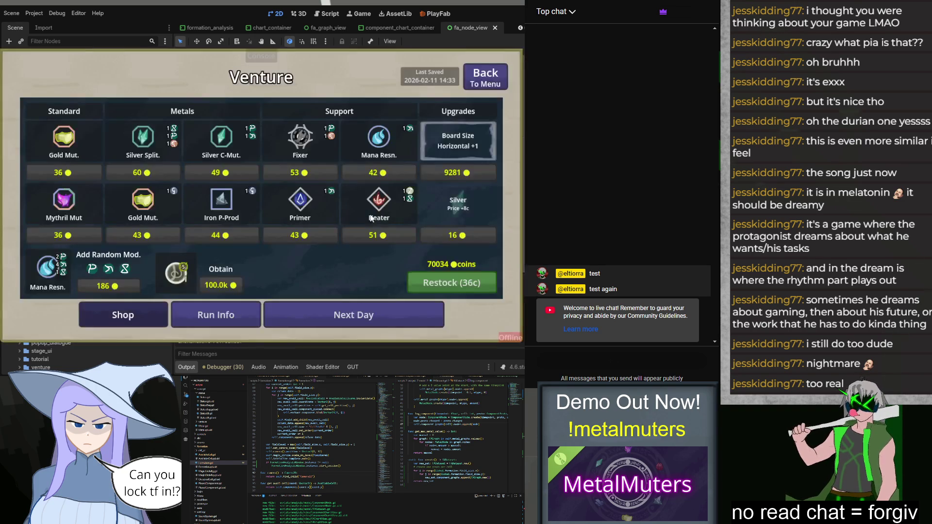
left_click(353, 316)
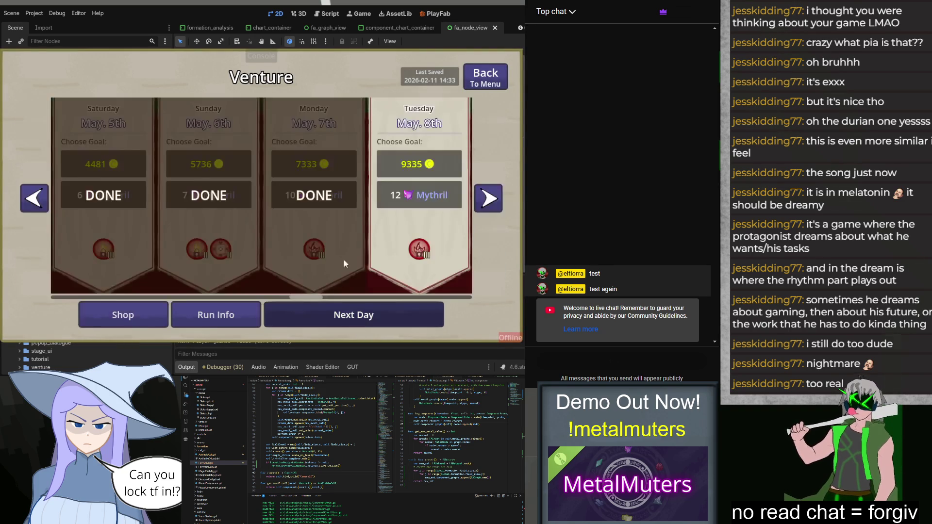
left_click(410, 194)
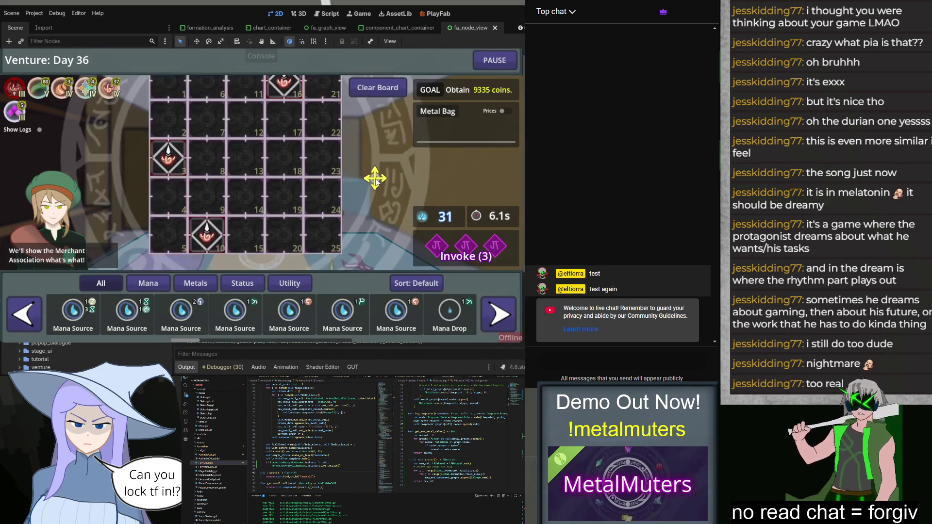
left_click(494, 60)
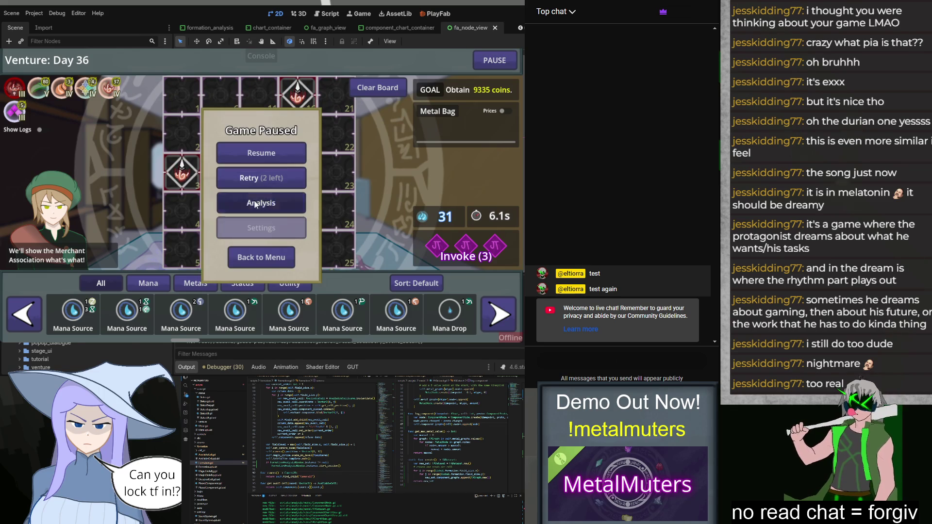
left_click(261, 203)
left_click(163, 102)
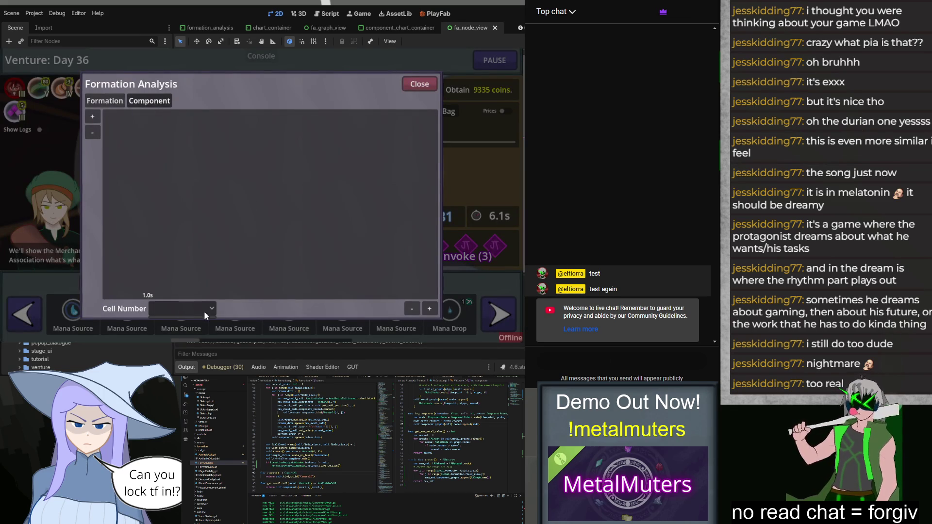
left_click(406, 89)
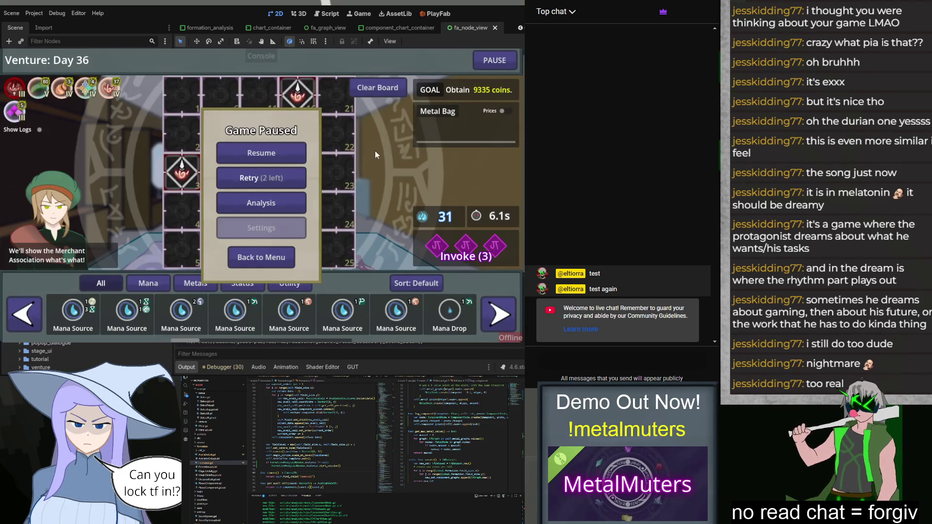
left_click(287, 153)
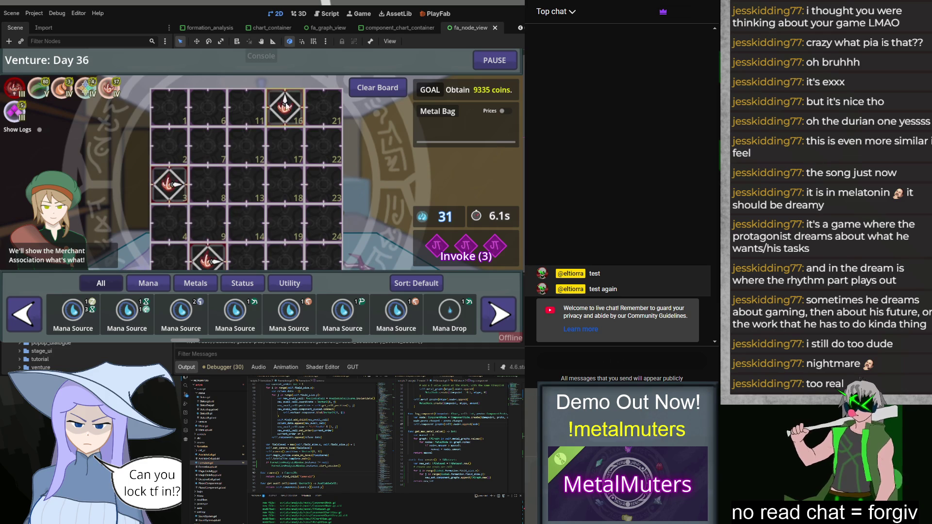
Place Iron H-Prod pieces from Metals into cells 8, 13, 14, 19, 11 and 6.
left_click(195, 283)
left_click_drag(181, 314, 208, 184)
mouse_move(127, 315)
left_mouse_down()
mouse_move(243, 208)
mouse_move(246, 183)
left_mouse_up()
left_click_drag(234, 314, 247, 255)
left_click_drag(288, 315, 285, 256)
mouse_move(342, 315)
left_mouse_down()
mouse_move(286, 170)
mouse_move(246, 107)
left_mouse_up()
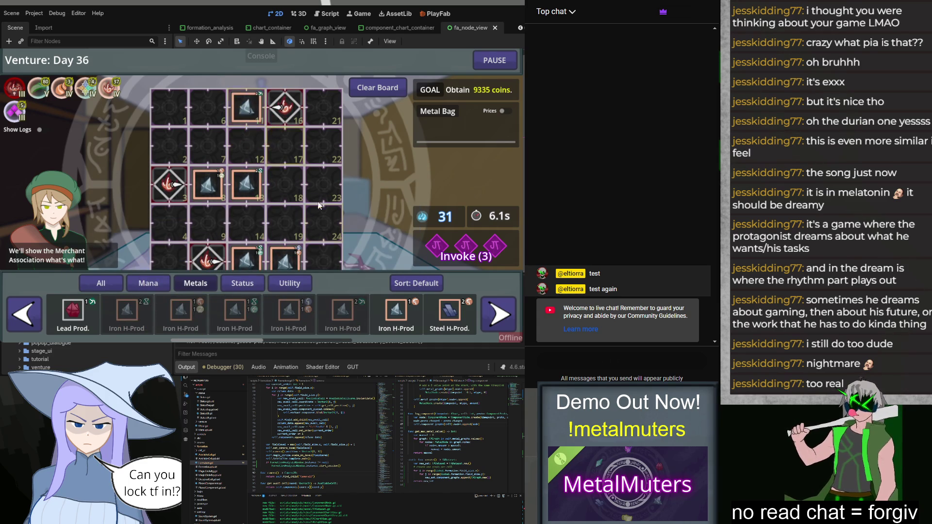
left_click_drag(396, 315, 208, 107)
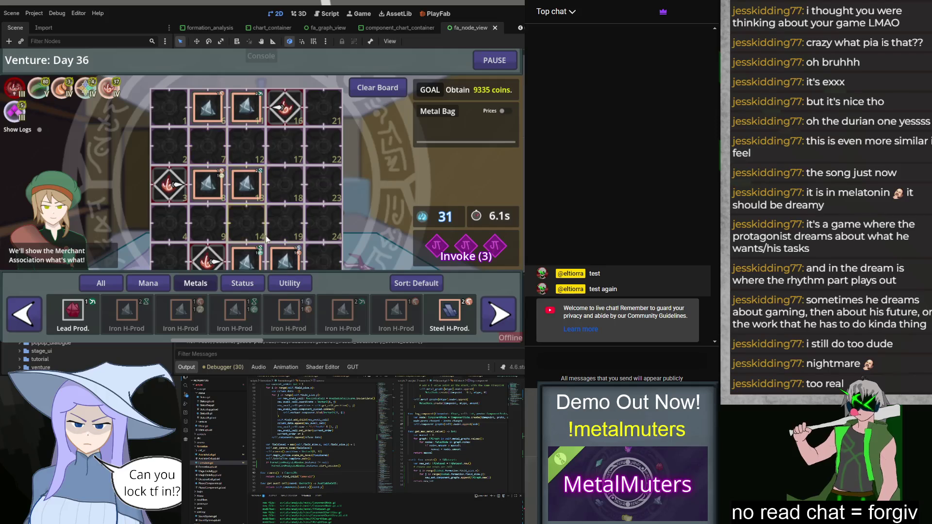
Place Heater pieces from Status into cells 1 and 25.
left_click(243, 283)
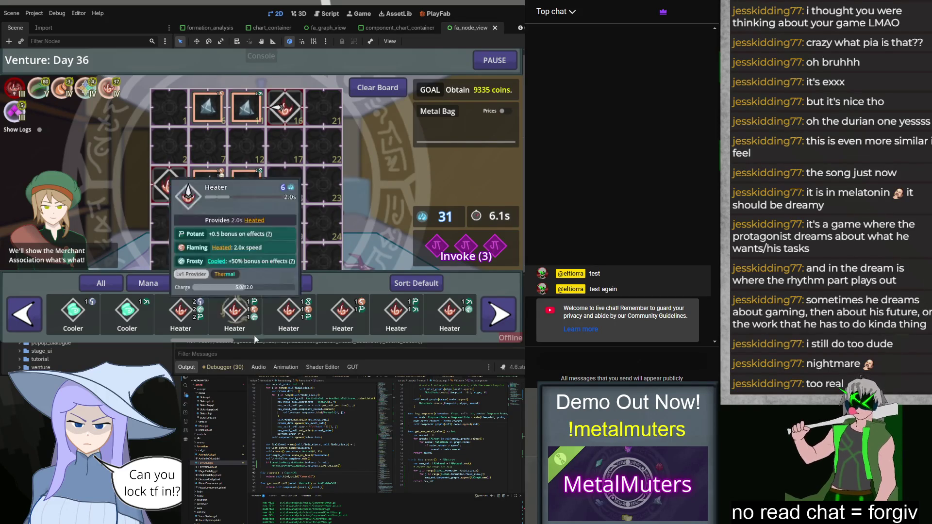
left_click_drag(180, 314, 168, 107)
left_click_drag(302, 329, 285, 186)
scroll(320, 205, "down", 1)
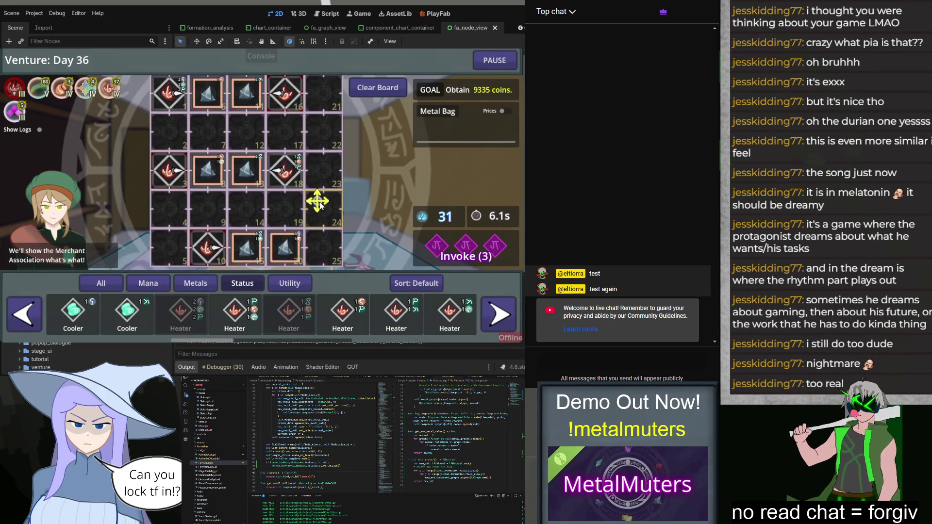
left_click_drag(342, 314, 323, 248)
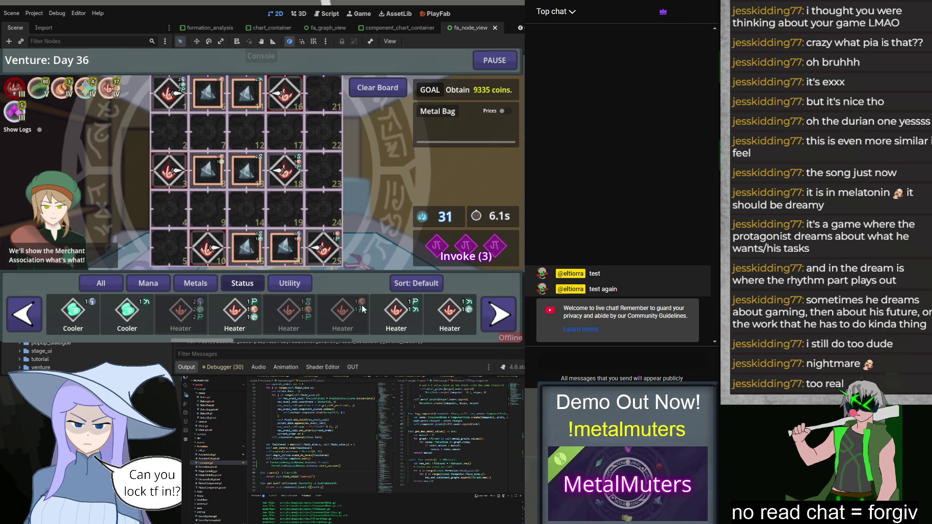
Place Time+ pieces from Utility into cells 4, 5, 9, 14, 19, 24, 23 and 22.
left_click(289, 283)
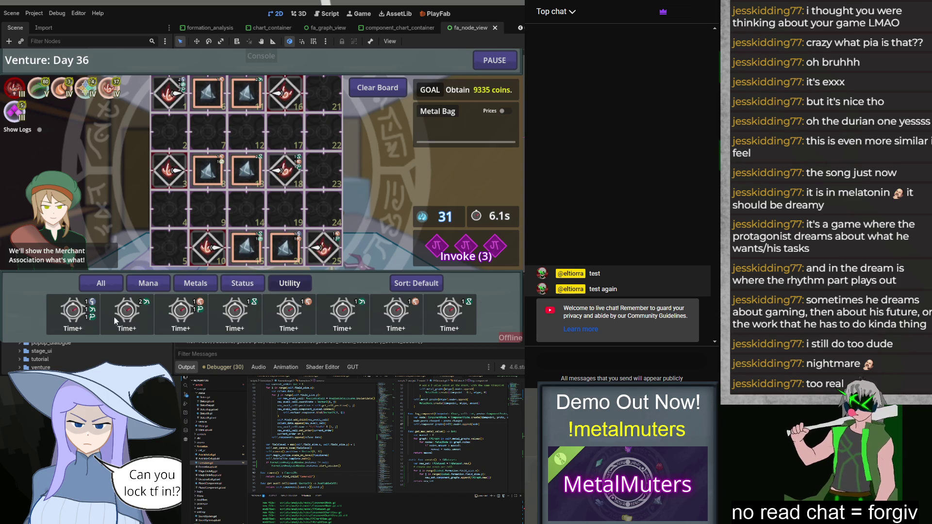
left_click_drag(72, 312, 169, 209)
left_click_drag(127, 313, 169, 247)
left_click_drag(180, 313, 207, 209)
left_click_drag(235, 313, 246, 208)
left_click_drag(289, 313, 286, 209)
mouse_move(342, 313)
left_mouse_down()
mouse_move(322, 187)
mouse_move(323, 209)
left_mouse_up()
mouse_move(395, 313)
left_mouse_down()
mouse_move(323, 189)
mouse_move(322, 170)
left_mouse_up()
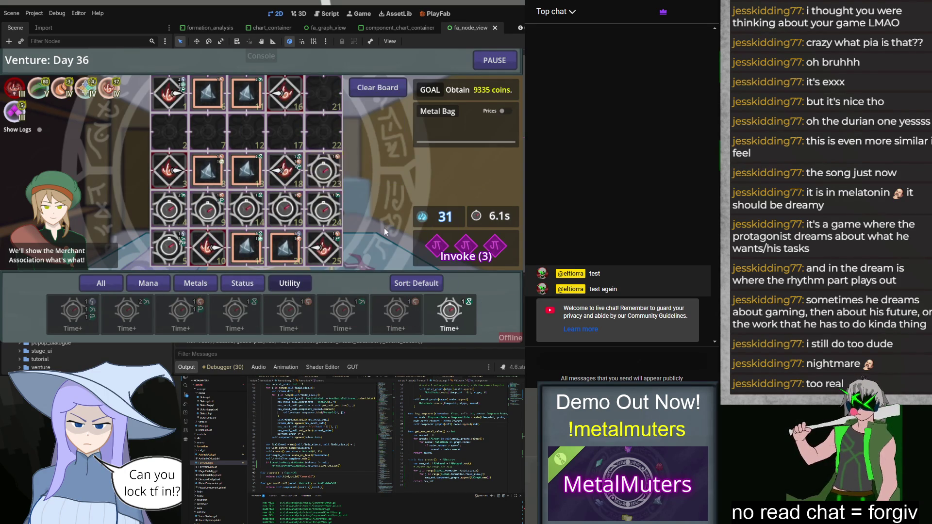
left_click_drag(385, 232, 323, 131)
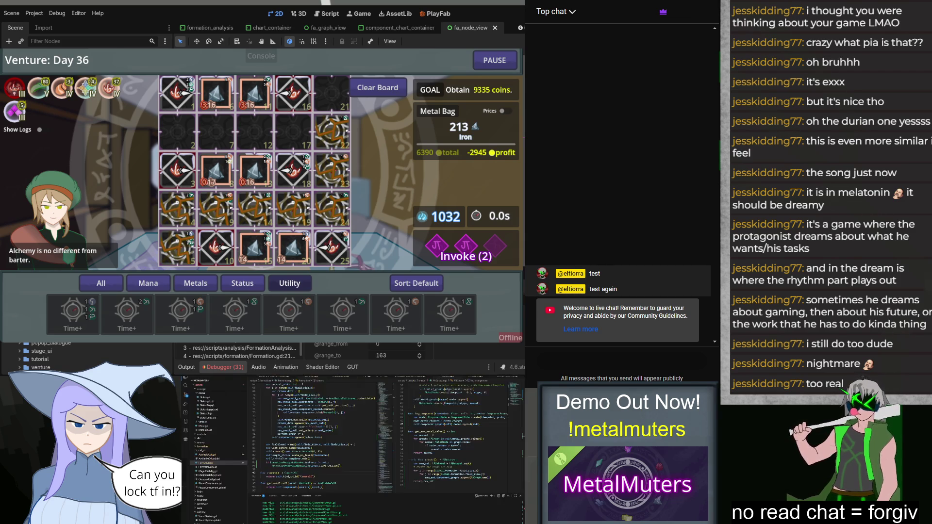
After the run ends with 213 Iron, open the analysis view script and highlight x_coord.
left_click(226, 477)
scroll(227, 477, "down", 3)
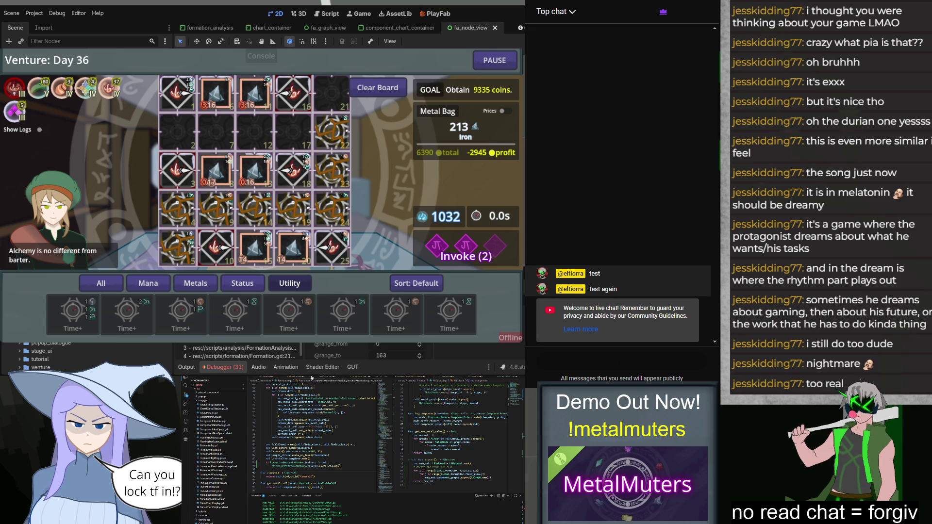
left_click(335, 377)
scroll(329, 447, "down", 5)
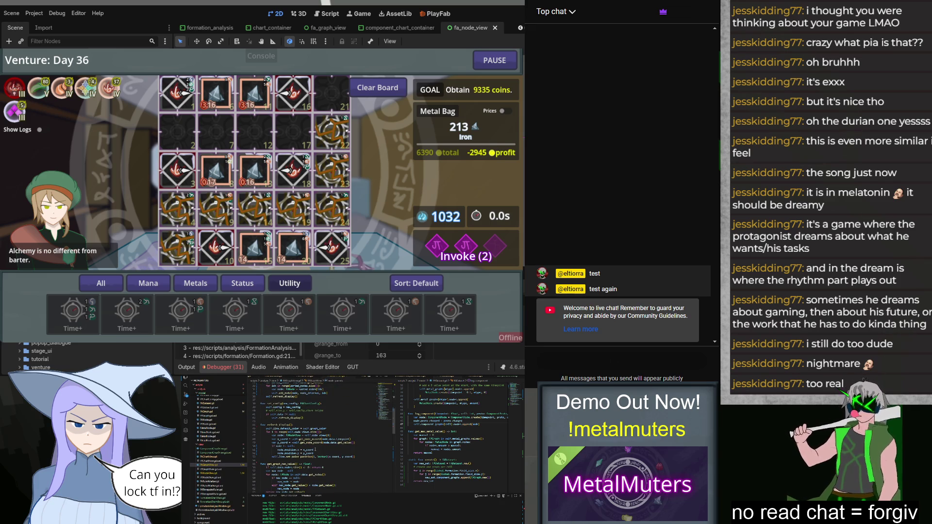
scroll(353, 443, "up", 1)
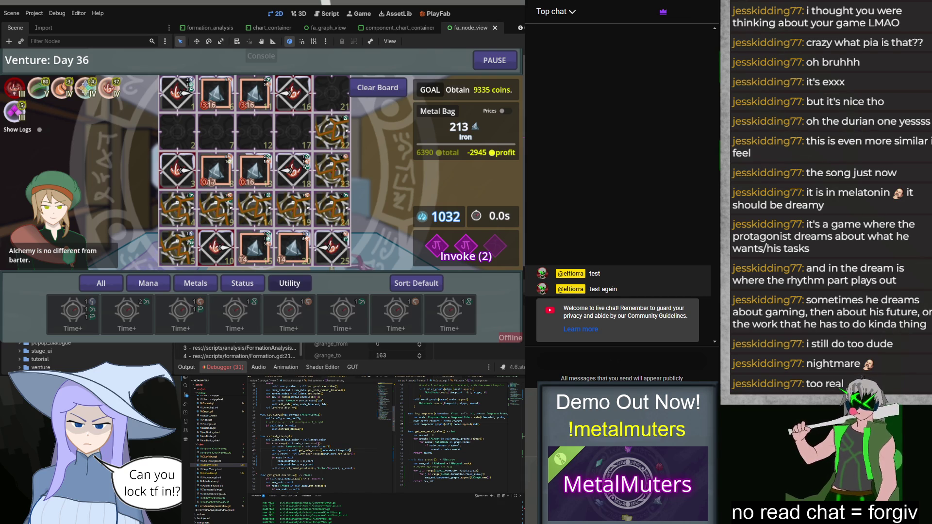
left_click(309, 464)
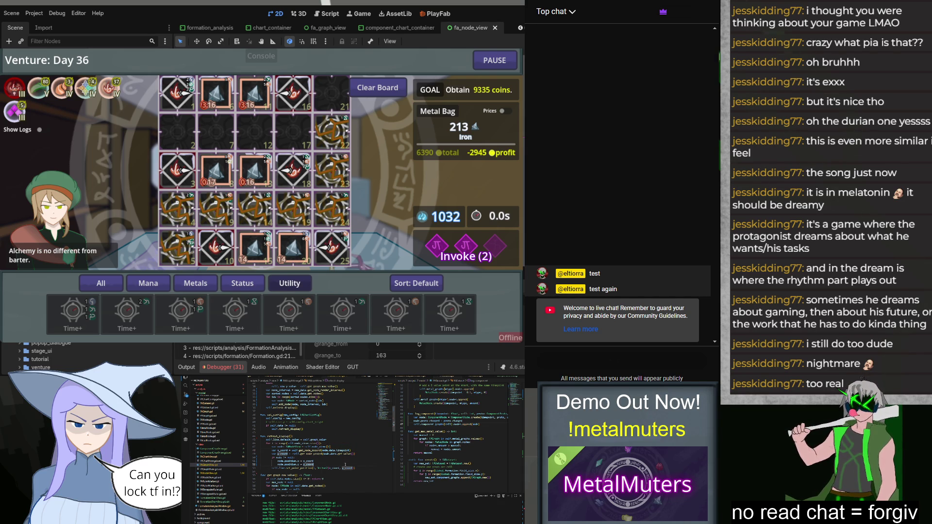
left_click(348, 456)
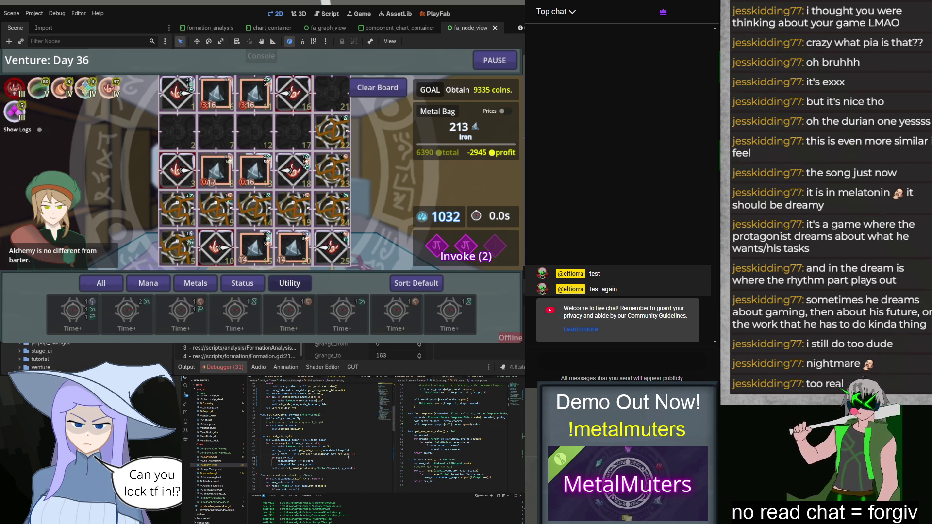
Move the x_coord and y_coord lines under 'if node != null:' and indent them.
key("Down")
key("Up")
key("Up")
key("shift+Down")
key("shift+Down")
key("alt+Down")
key("Tab")
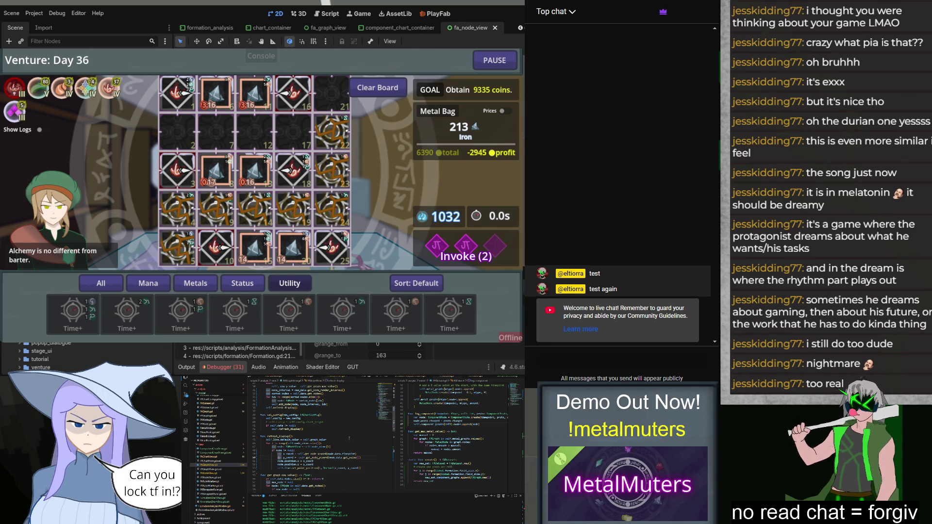
scroll(348, 438, "down", 5)
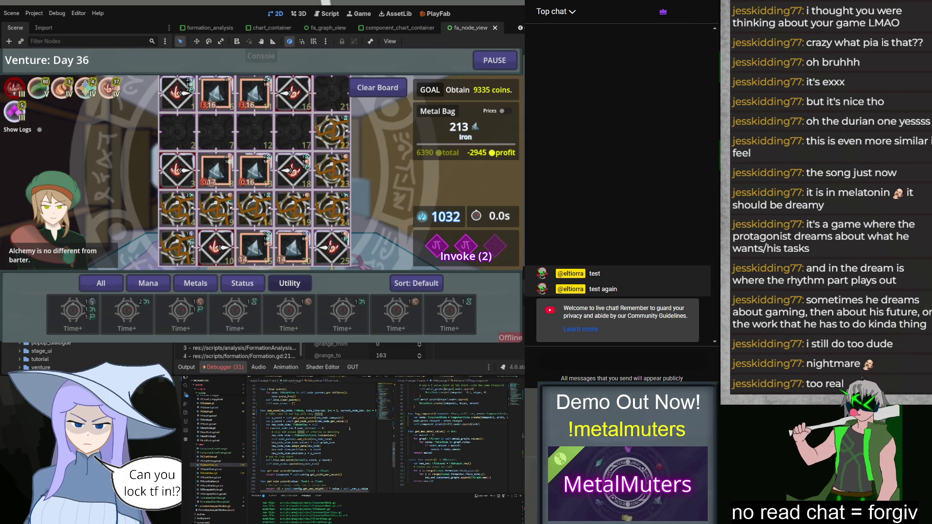
Add a return, then undo the restructuring edits step by step.
key("ctrl+z")
key("ctrl+z")
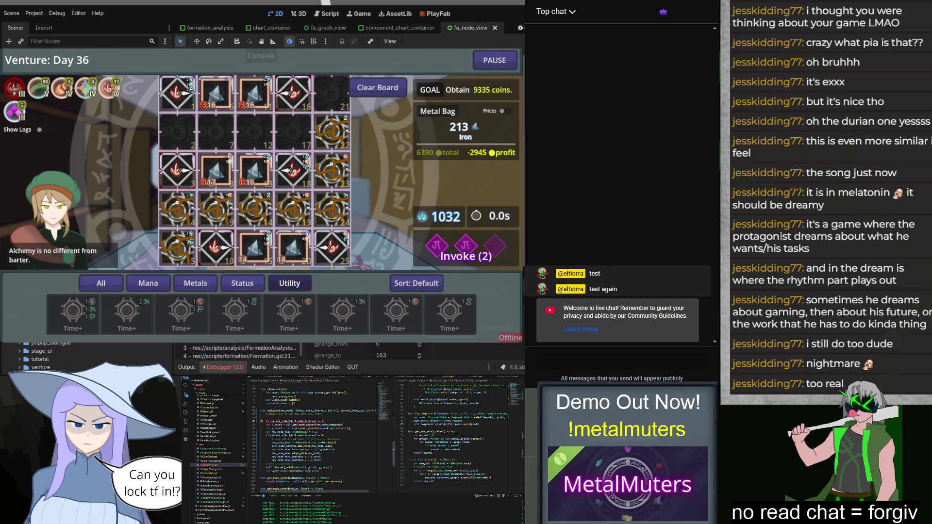
type("return")
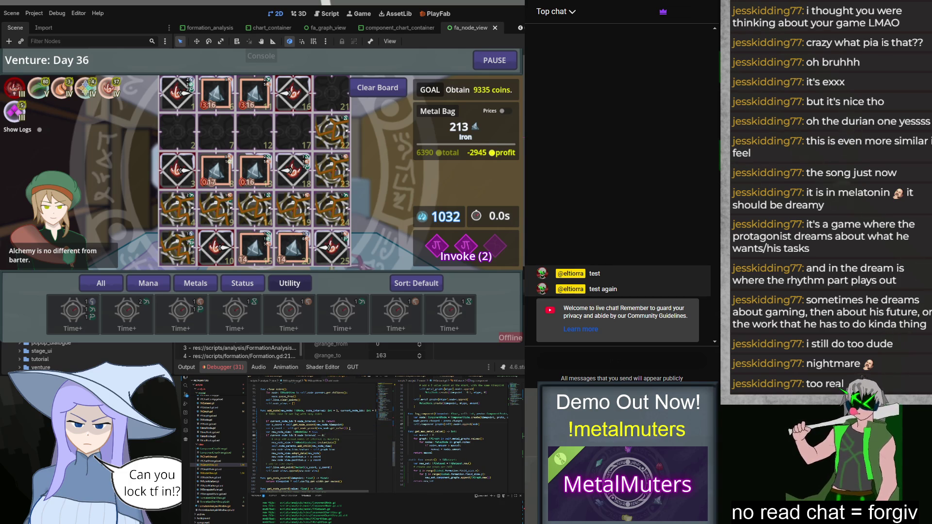
key("ctrl+z")
key("ctrl+z")
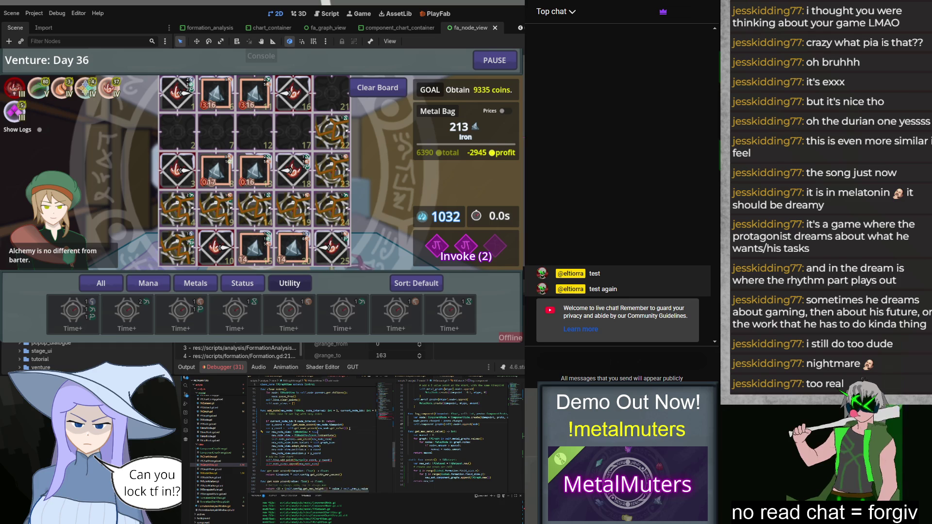
key("ctrl+z")
key("ctrl+z")
key("ctrl+z")
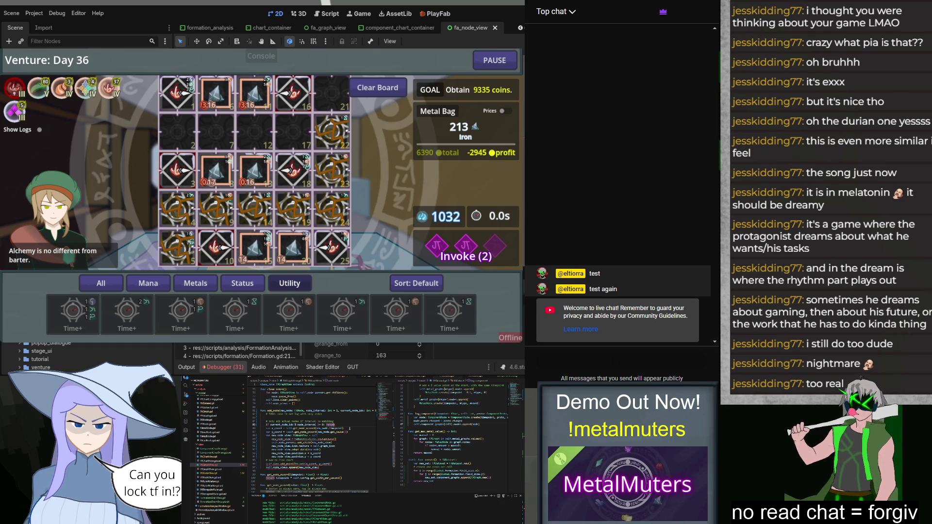
key("ctrl+z")
key("ctrl+z")
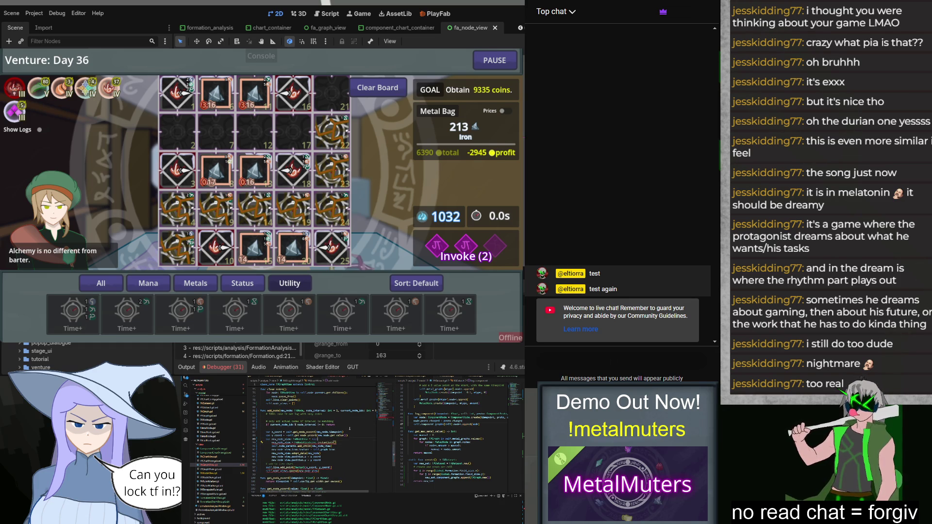
key("ctrl+z")
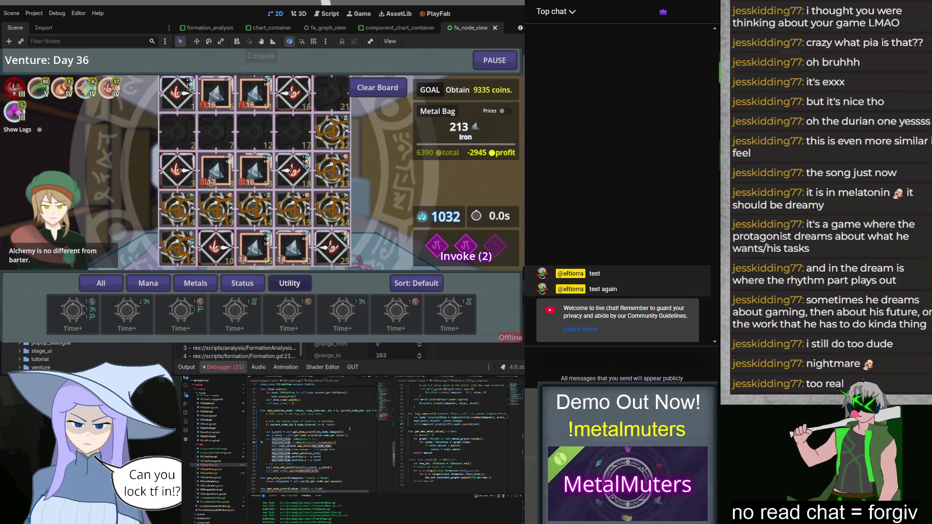
key("ctrl+z")
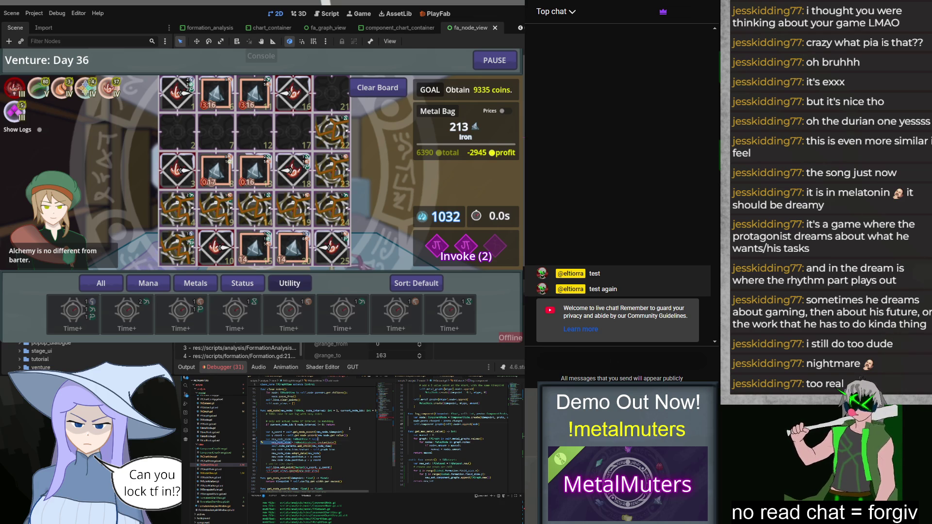
key("ctrl+z")
key("ctrl+z")
key("ctrl+z")
key("ctrl+z")
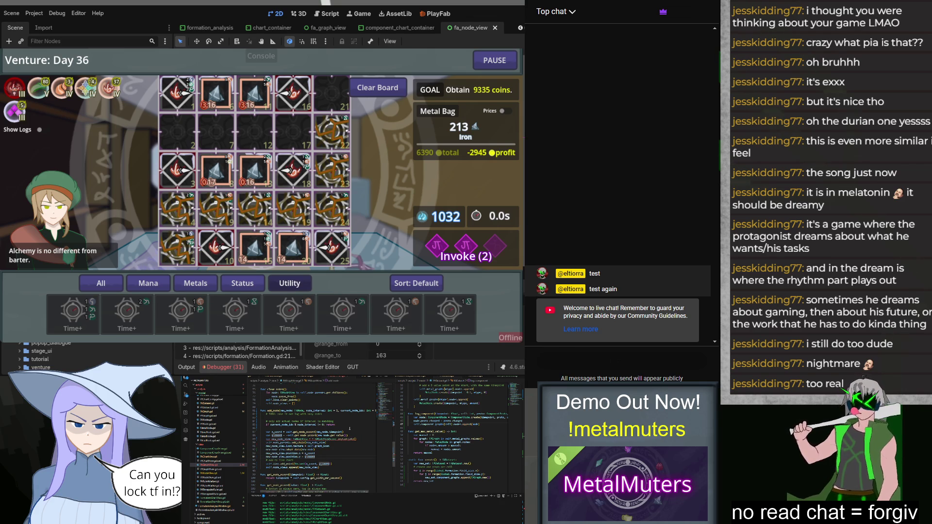
key("ctrl+z")
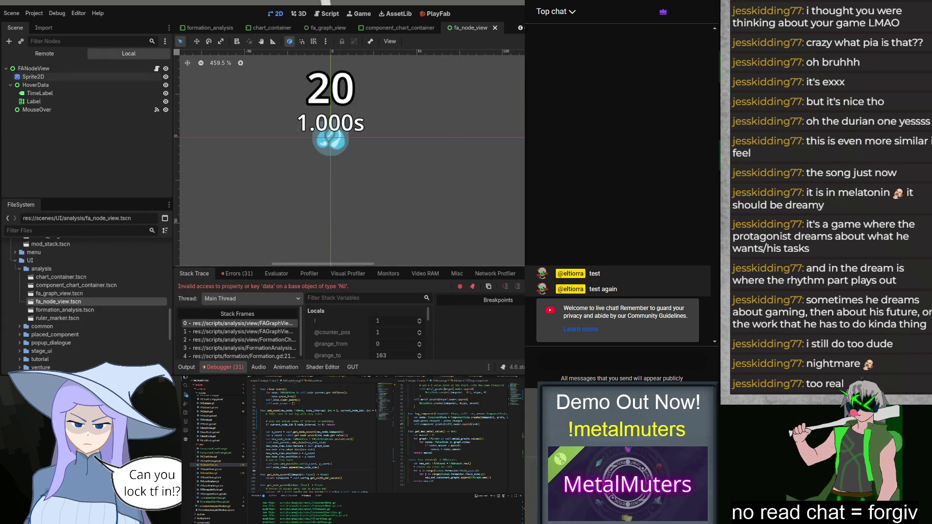
Relaunch the game, continue the Day 36 save and start the day with the 9335-coin goal.
key("F5")
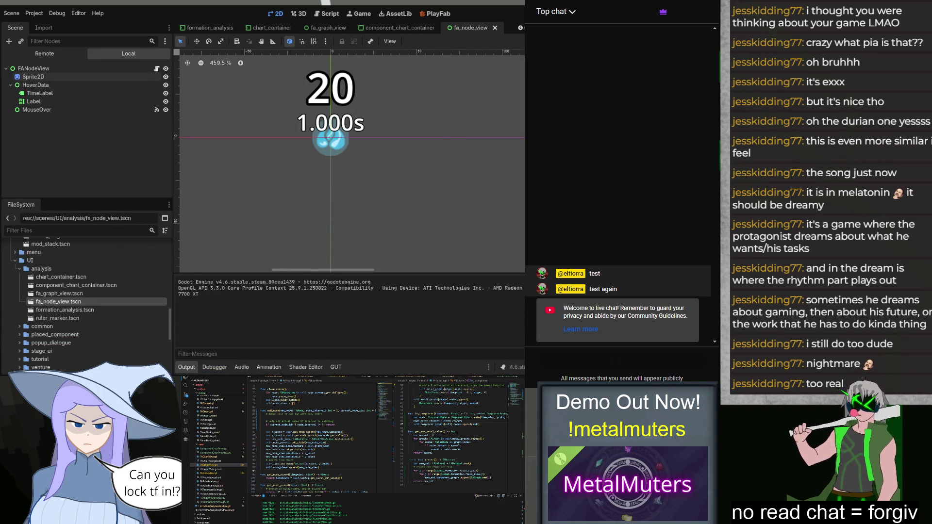
left_click(262, 223)
left_click(432, 209)
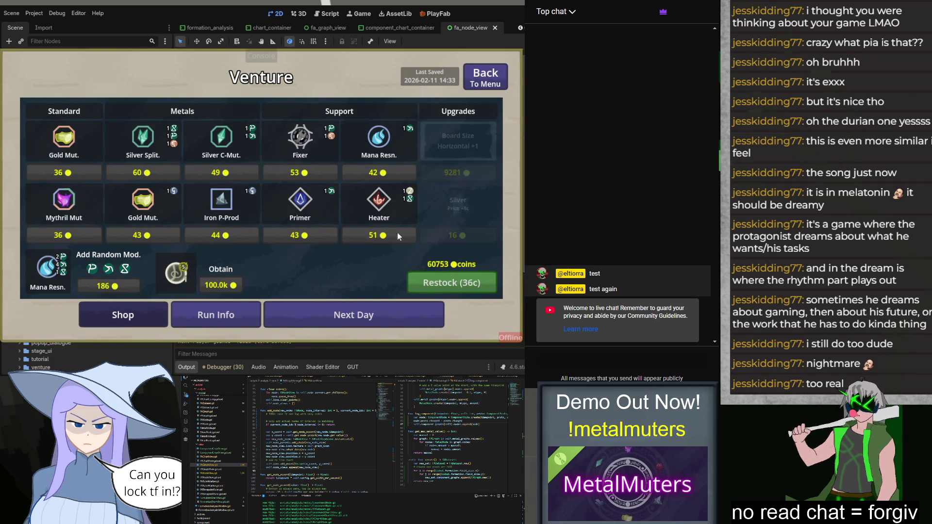
left_click(348, 316)
left_click(423, 164)
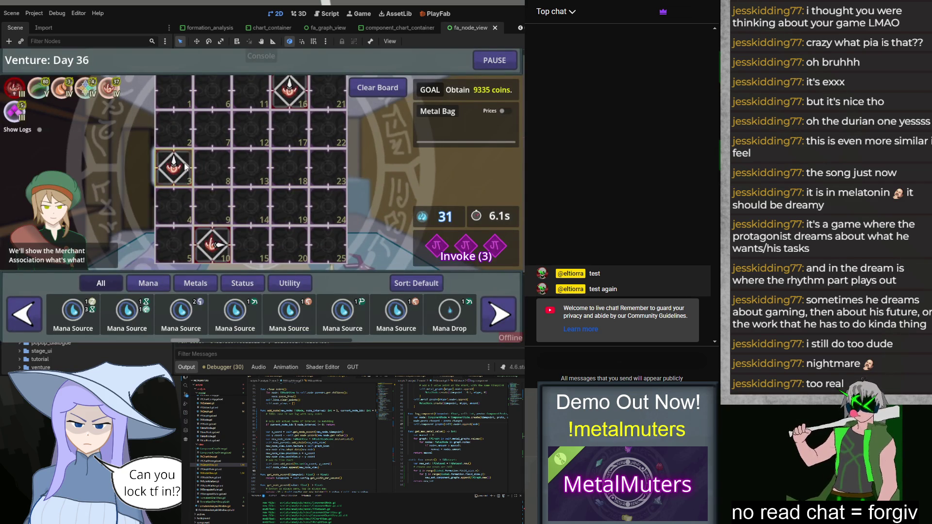
Place Iron H-Prods from Metals across the board, including cells 13, 11 and 6.
left_click(193, 289)
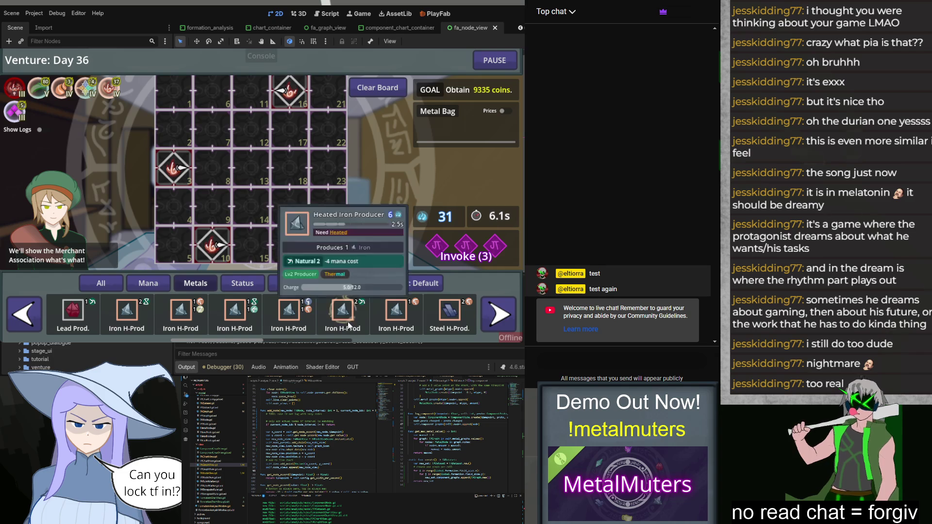
mouse_move(181, 314)
left_mouse_down()
mouse_move(252, 266)
mouse_move(251, 245)
left_mouse_up()
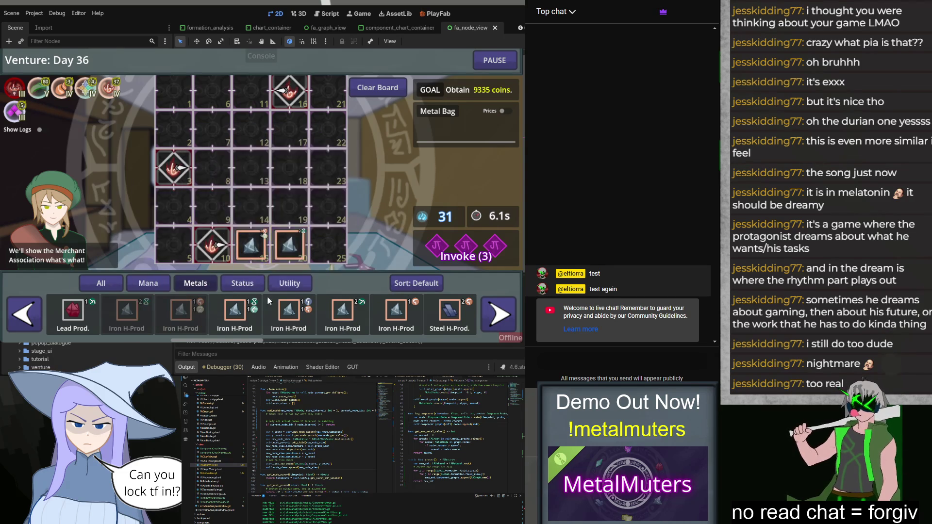
left_click_drag(234, 314, 212, 167)
left_click_drag(289, 315, 264, 170)
mouse_move(342, 315)
left_mouse_down()
mouse_move(357, 286)
mouse_move(257, 93)
left_mouse_up()
mouse_move(373, 326)
left_mouse_down()
mouse_move(242, 117)
mouse_move(212, 97)
left_mouse_up()
Place two Heaters from Status, one in cell 1.
left_click(242, 283)
left_click_drag(245, 318, 173, 90)
mouse_move(288, 314)
left_mouse_down()
mouse_move(287, 173)
mouse_move(338, 245)
left_mouse_up()
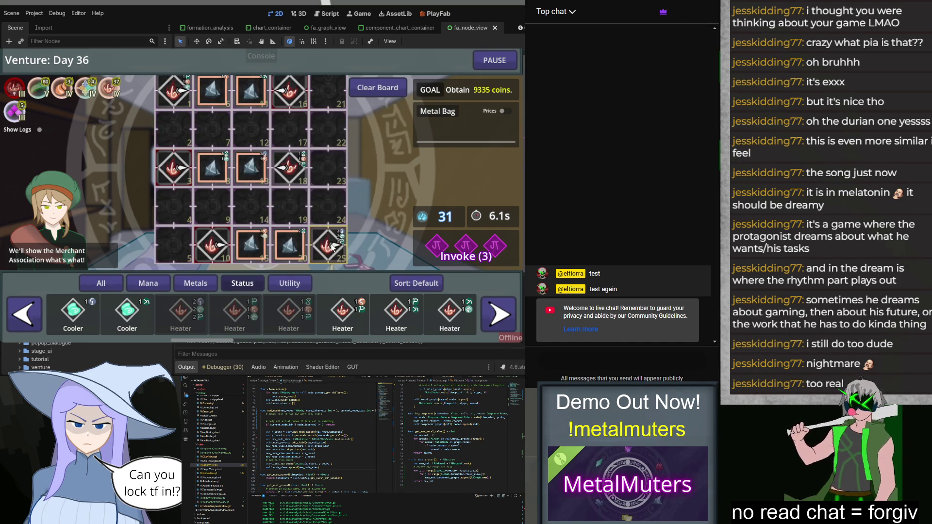
Place Time+ gears in cells 5, 4, 9, 14, 24, 23 and near 22, then pause the day.
left_click(289, 283)
left_click_drag(181, 314, 168, 254)
left_click_drag(126, 314, 173, 207)
left_click_drag(235, 315, 211, 206)
left_click_drag(289, 315, 251, 206)
left_click_drag(342, 314, 330, 209)
left_click_drag(449, 314, 328, 167)
left_click_drag(73, 314, 348, 126)
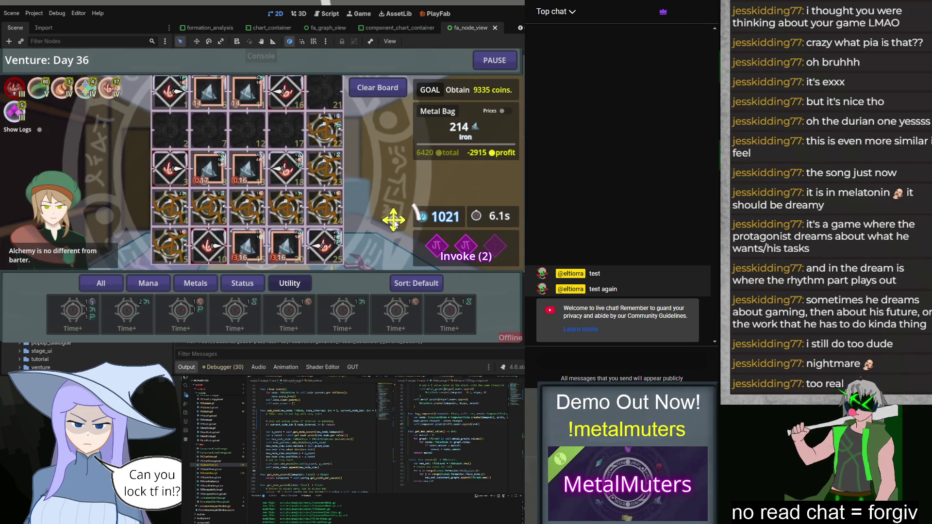
left_click(494, 60)
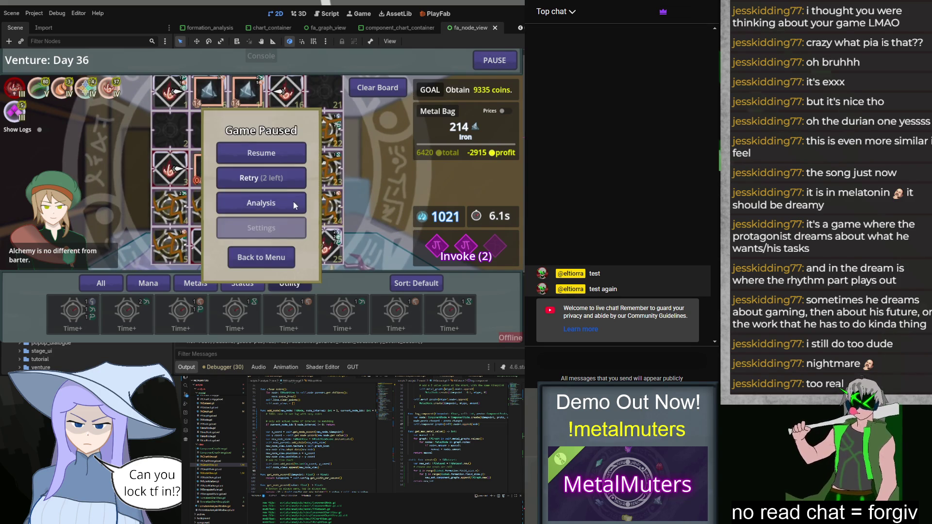
Open the Formation Analysis component chart for Cell 3, then switch it to Cell 6.
left_click(261, 203)
left_click(148, 101)
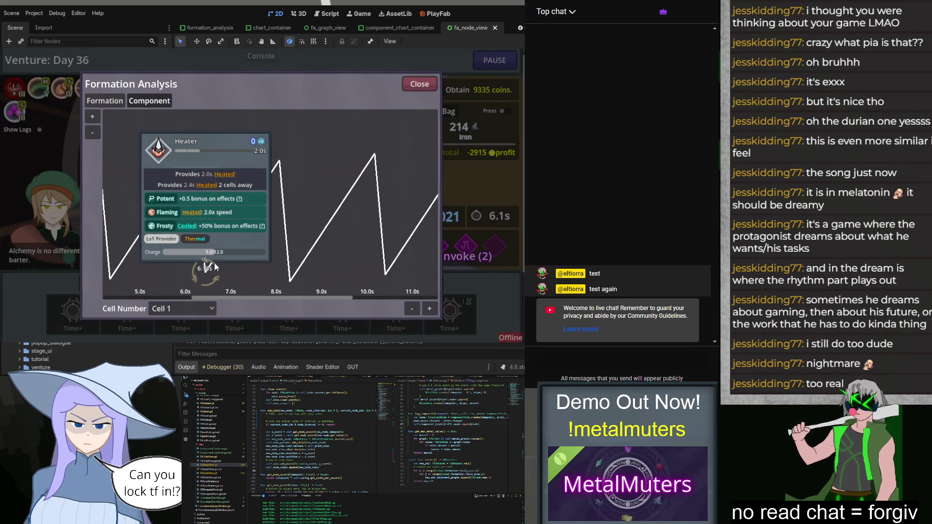
left_click(194, 306)
left_click(179, 86)
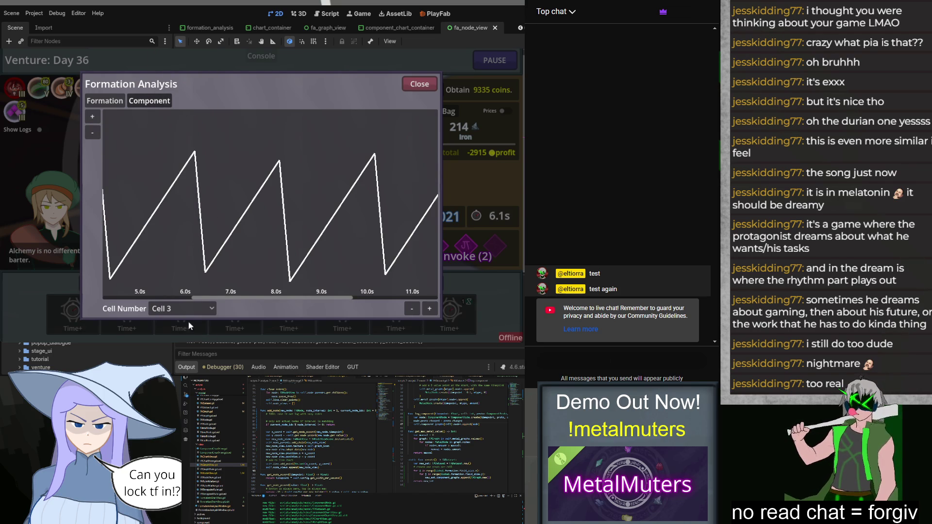
left_click(183, 308)
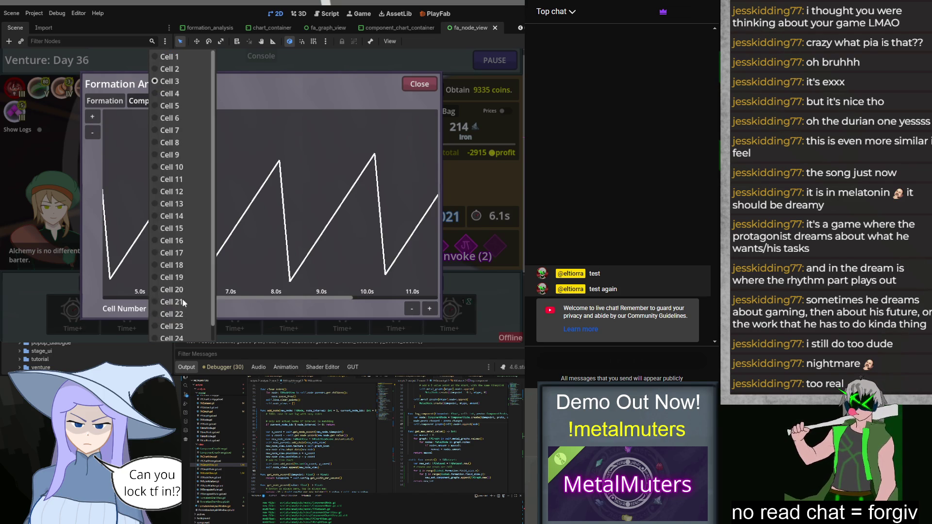
left_click(187, 118)
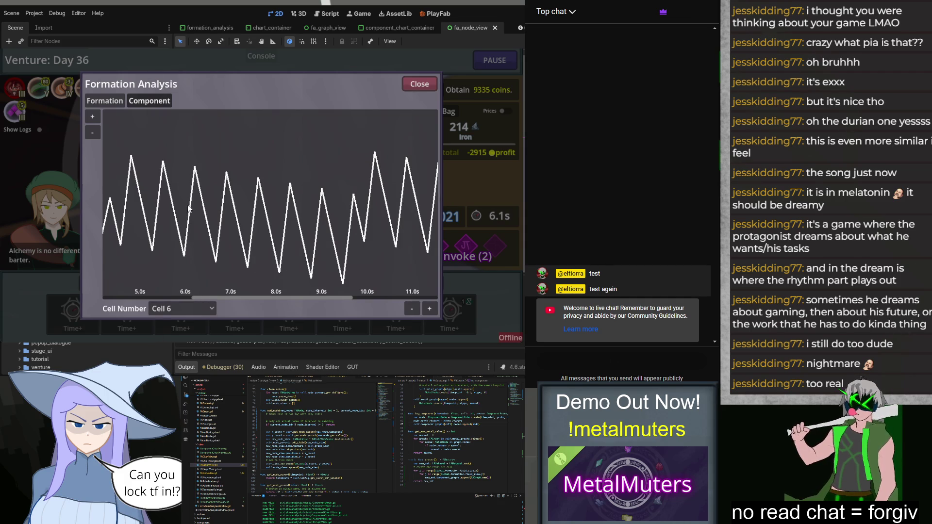
Check the Heated Iron Producer tooltips on Cell 6's graph peaks, scrolling to 9–15 s and back.
mouse_move(197, 170)
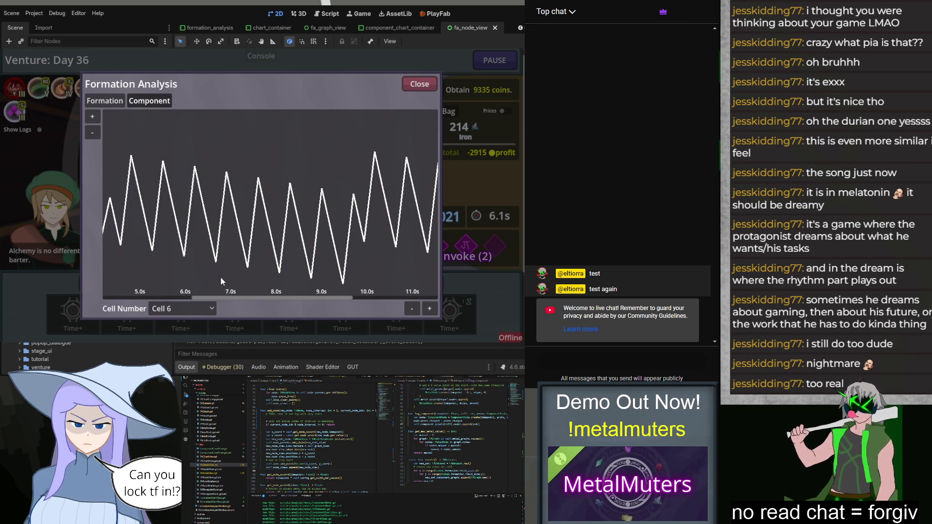
mouse_move(217, 260)
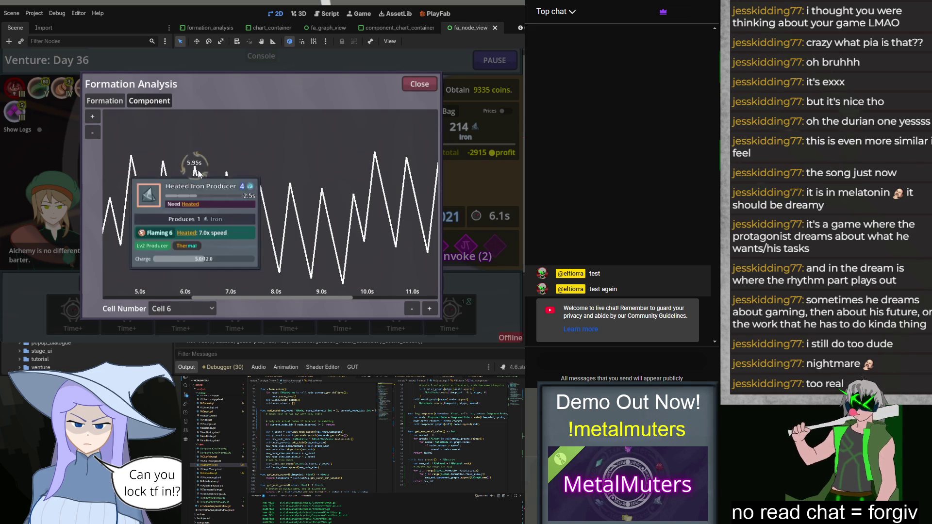
mouse_move(189, 258)
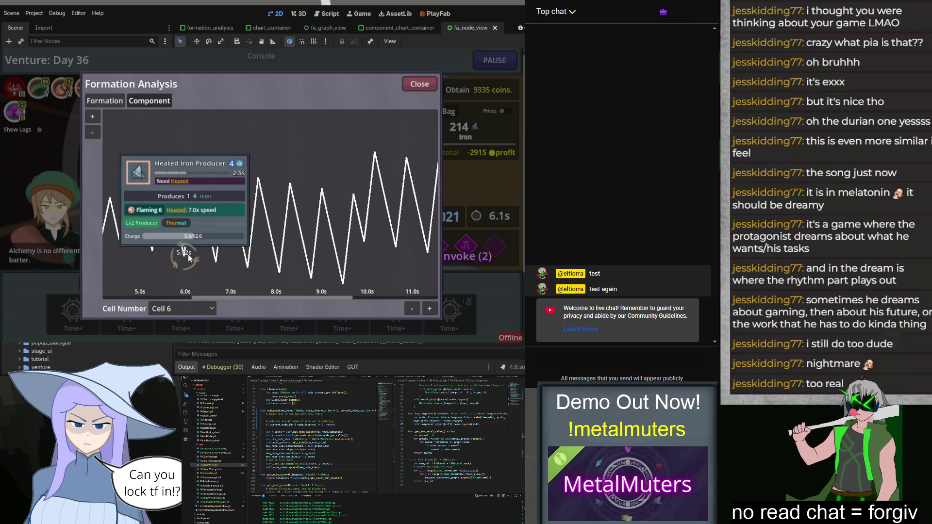
scroll(189, 257, "right", 4)
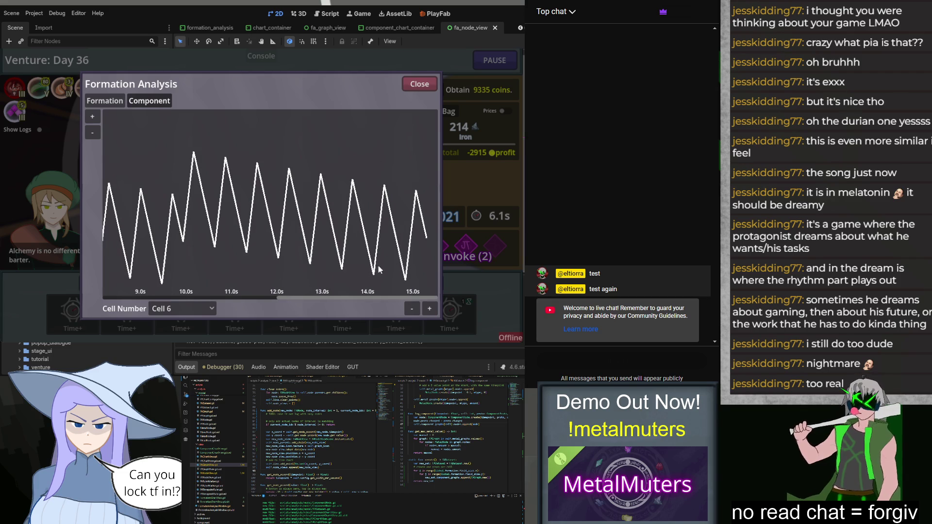
mouse_move(342, 271)
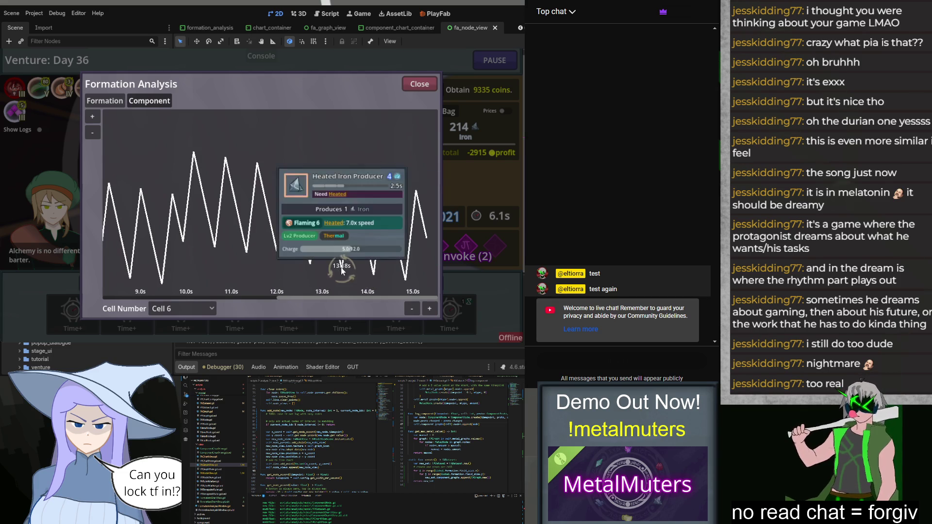
mouse_move(330, 227)
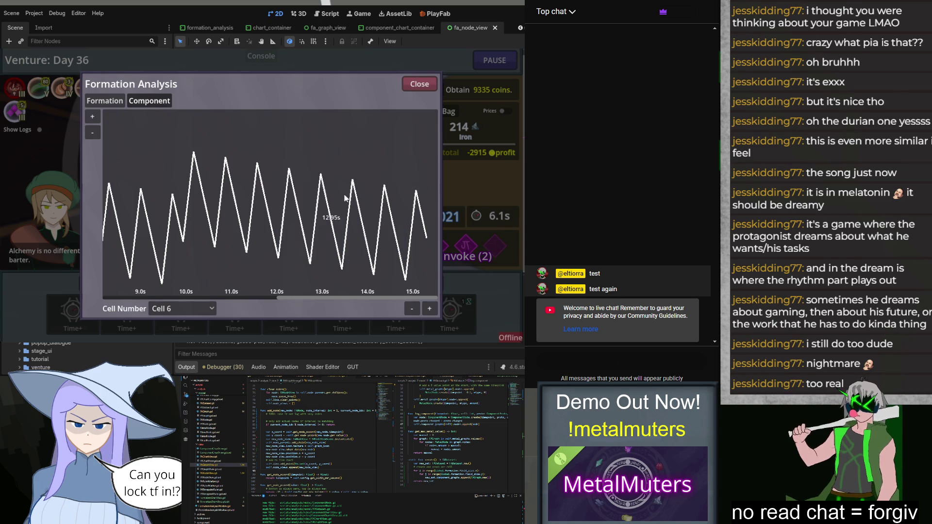
mouse_move(378, 187)
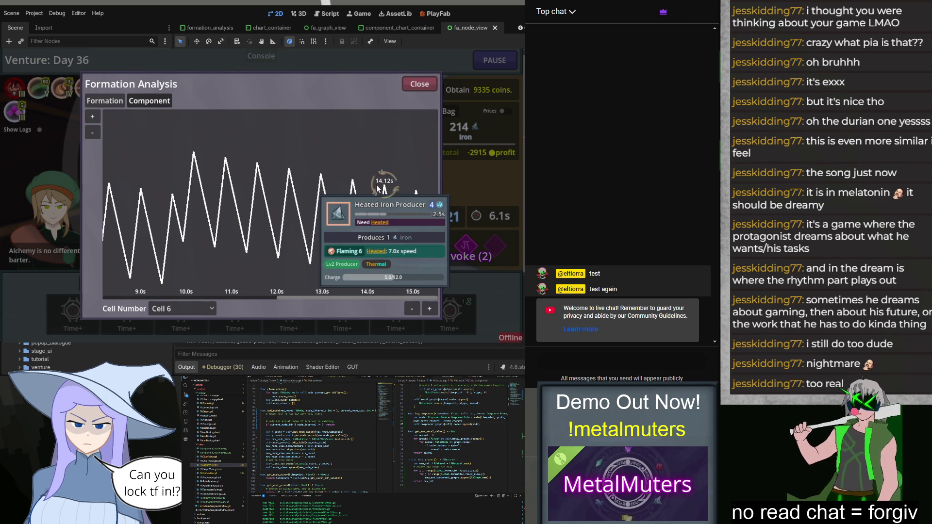
left_click_drag(226, 260, 377, 259)
Pan Cell 6's graph back to its first seconds (1–7 s), then close the Formation Analysis window.
left_click_drag(264, 270, 343, 267)
left_click_drag(253, 275, 286, 254)
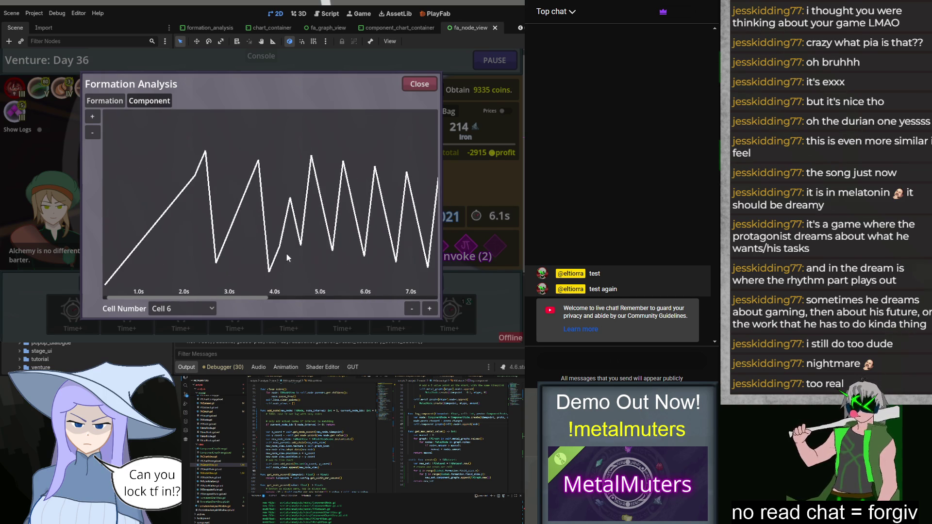
mouse_move(279, 246)
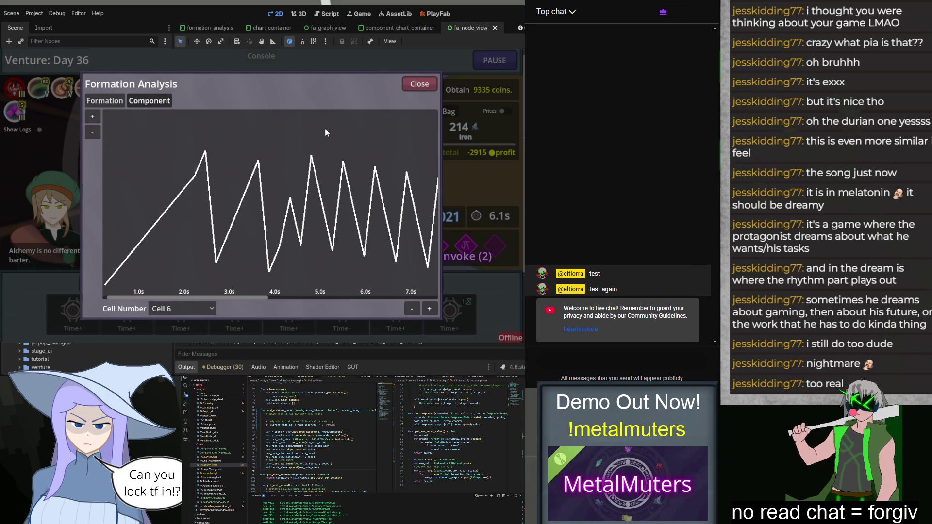
left_click(419, 84)
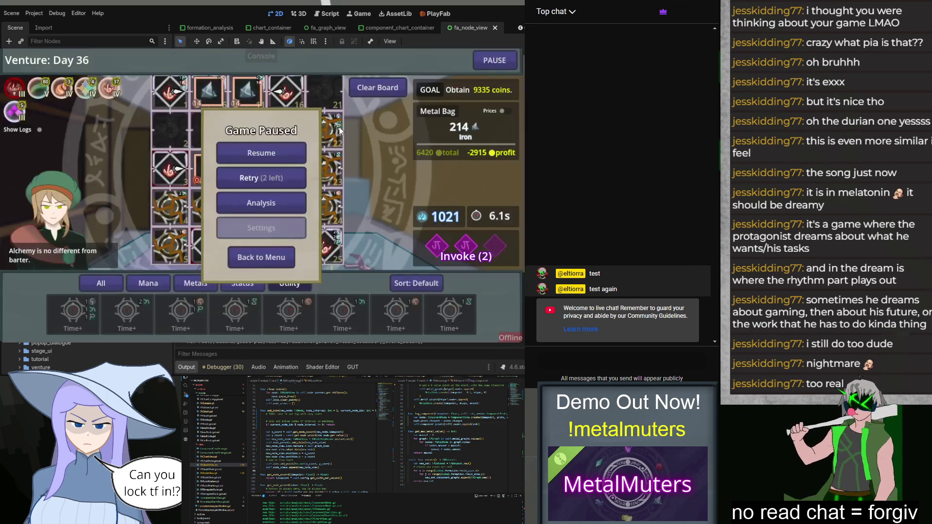
Resume the Day 36 run and spend one invoke on the board.
left_click(263, 154)
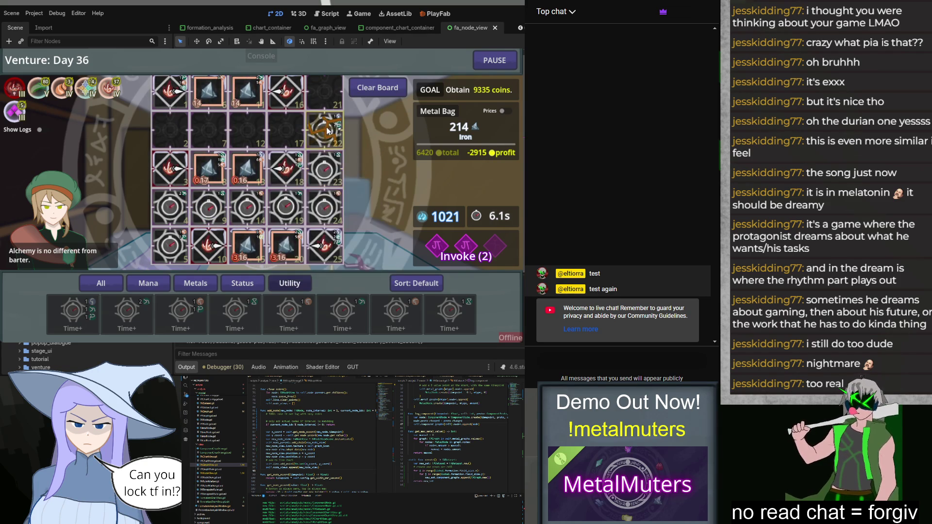
left_click(449, 249)
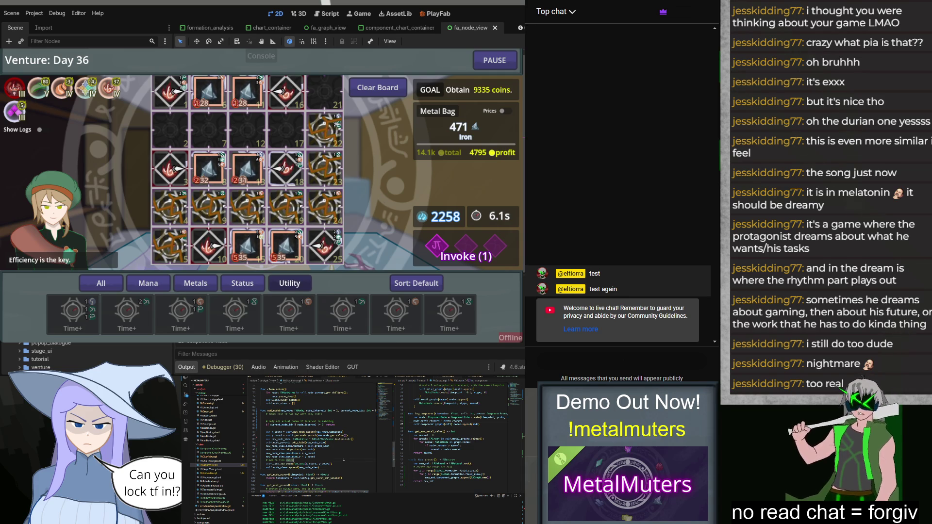
Open FormationChartView.gd in Visual Studio Code, followed by another game script.
key("ctrl+Tab")
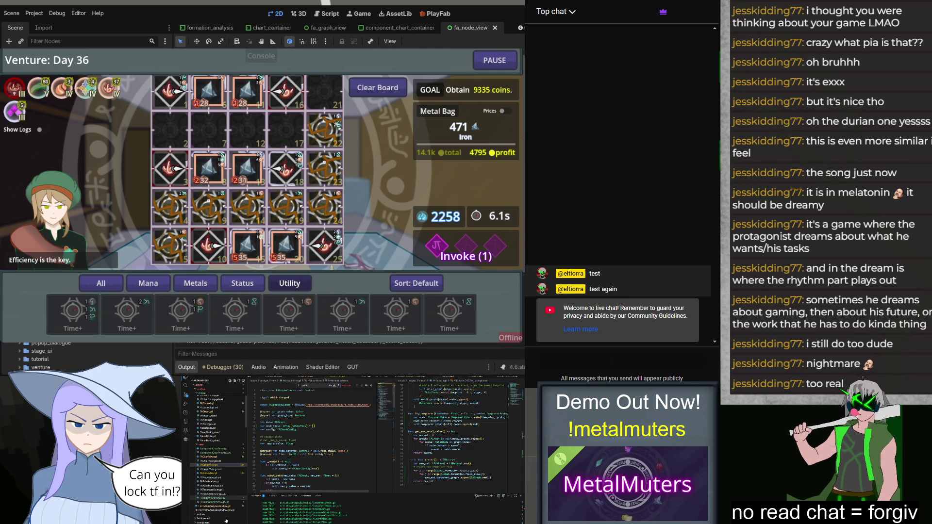
left_click(216, 498)
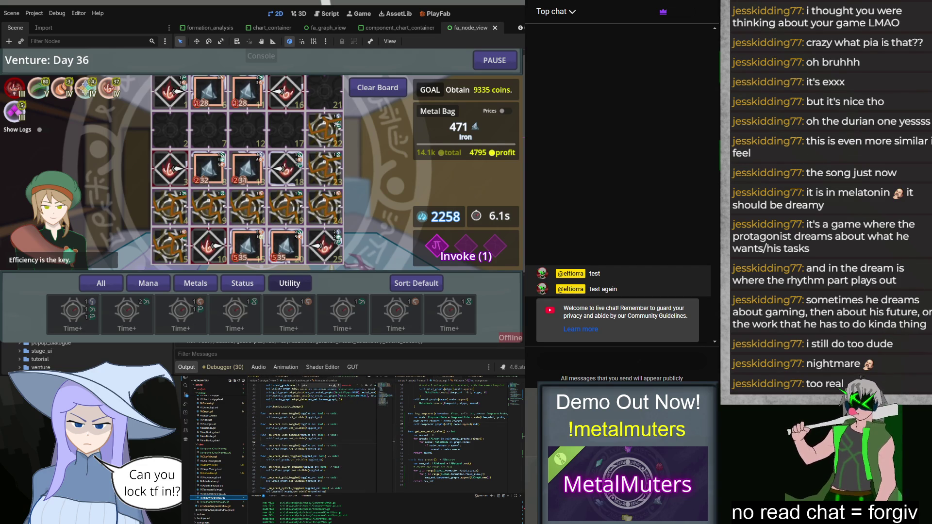
left_click(216, 473)
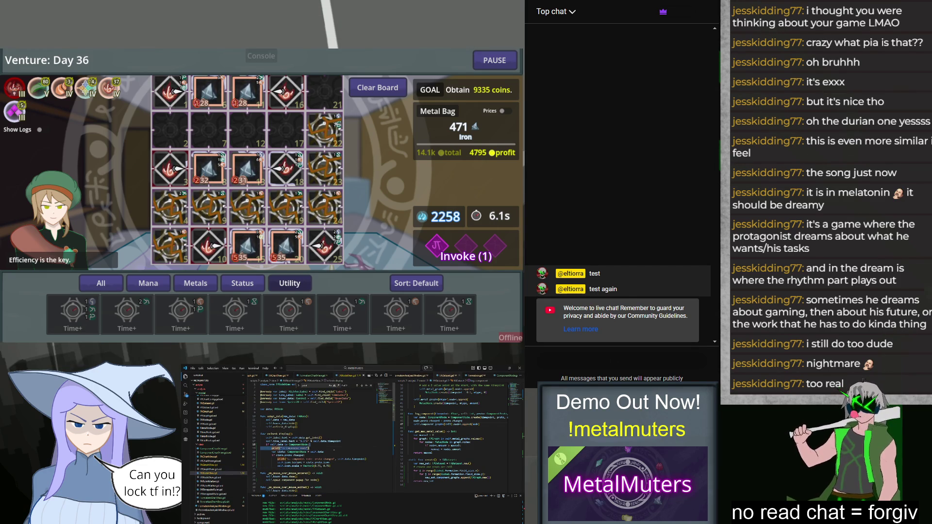
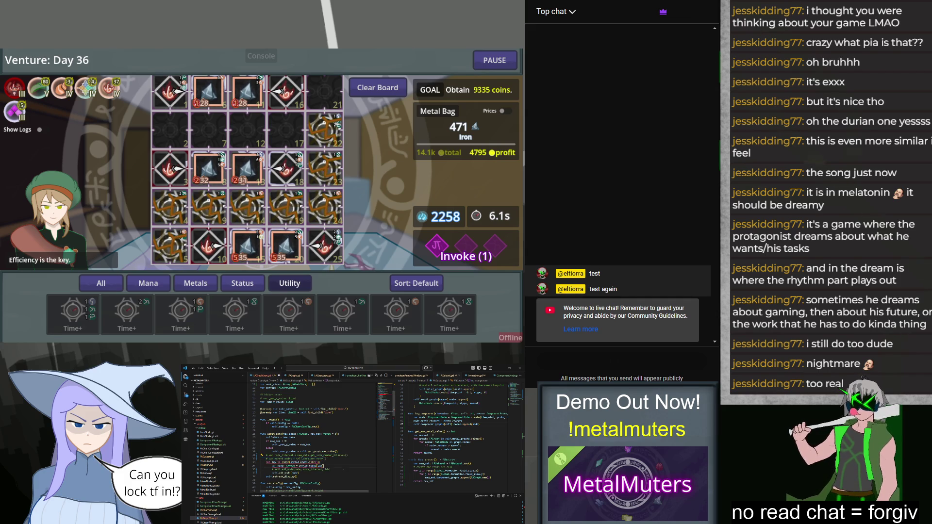
Disable the node_interval and add_node lines by turning them into comments.
double_click(325, 455)
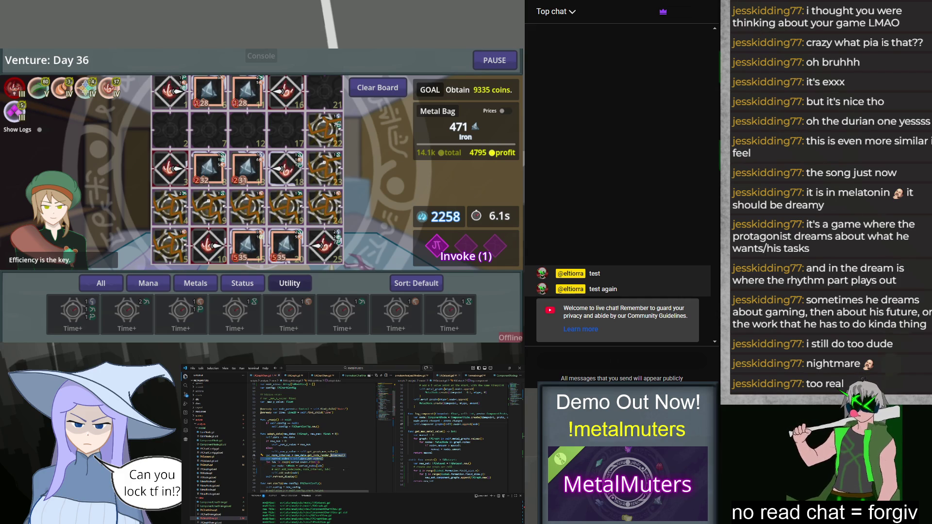
key("ctrl+z")
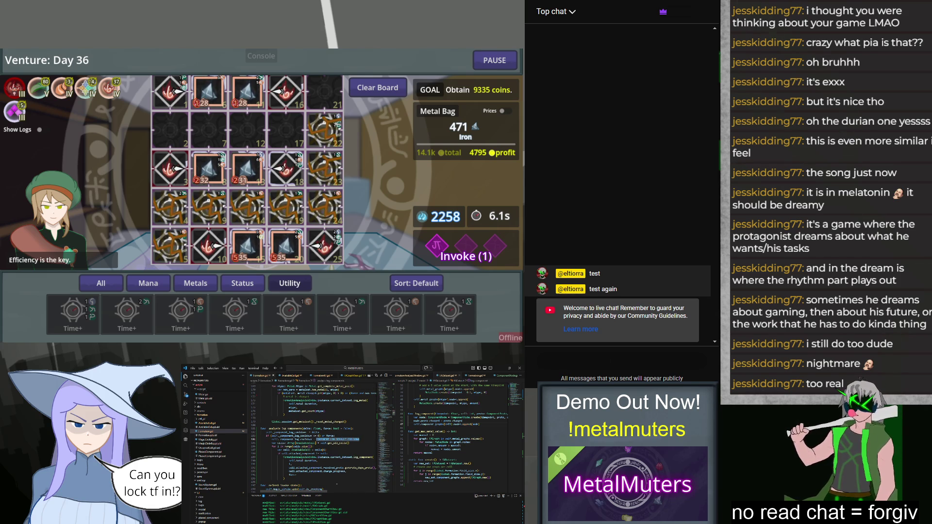
Open AvailableCell.gd and look through its code.
left_click(213, 423)
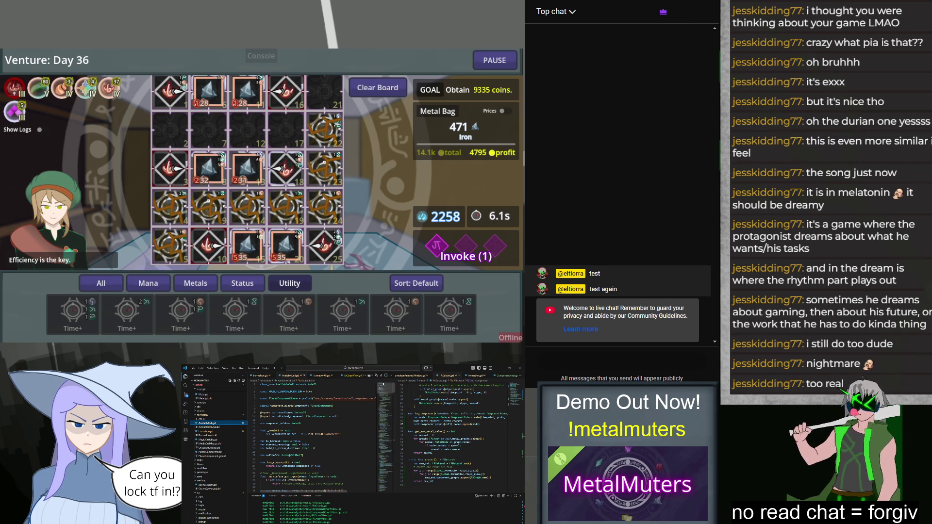
scroll(383, 390, "down", 10)
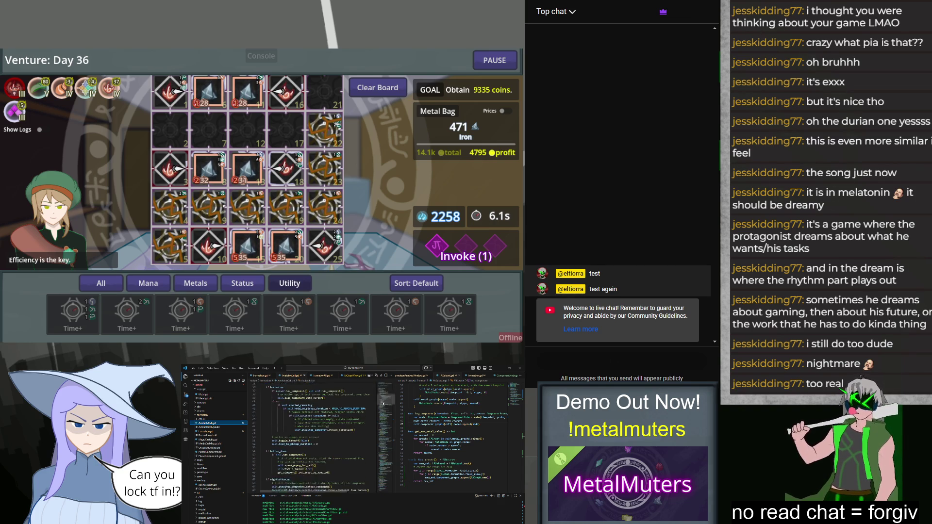
scroll(354, 440, "down", 10)
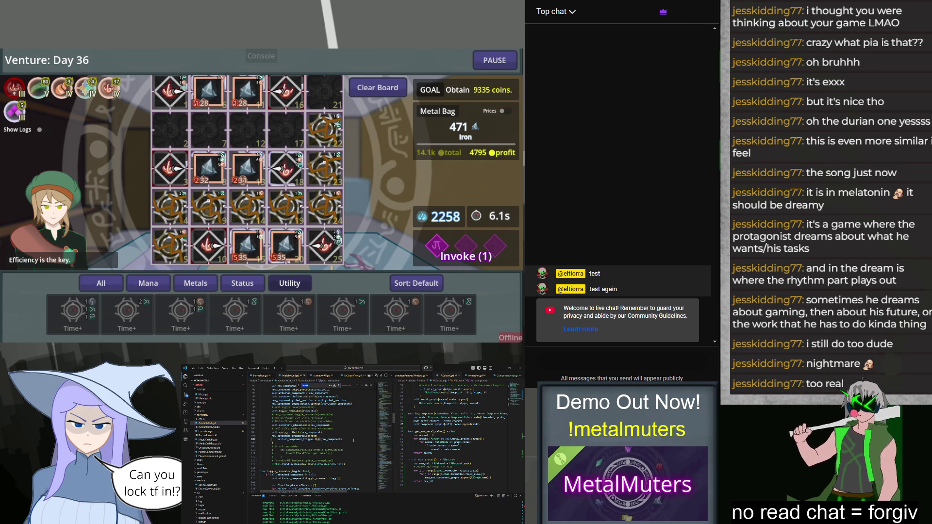
scroll(353, 440, "up", 10)
scroll(353, 440, "up", 3)
key("ctrl+f")
left_click(371, 386)
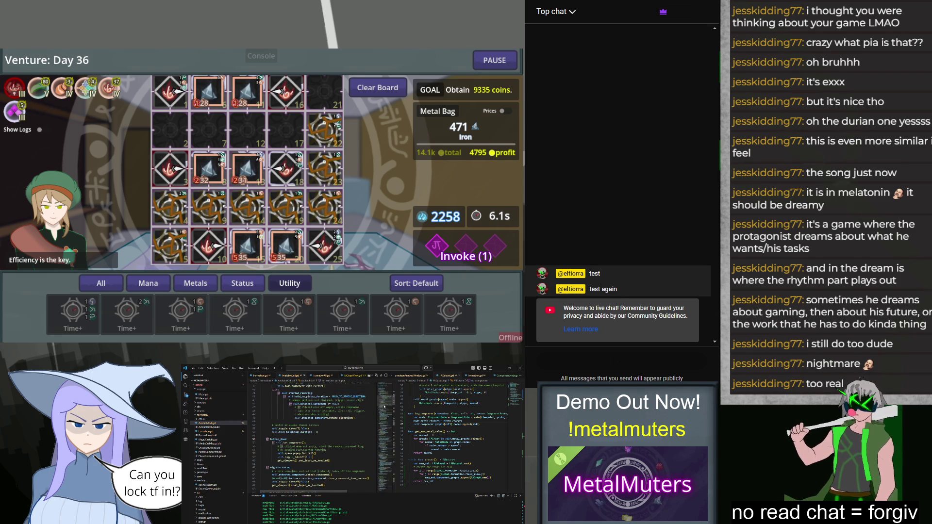
scroll(371, 387, "up", 10)
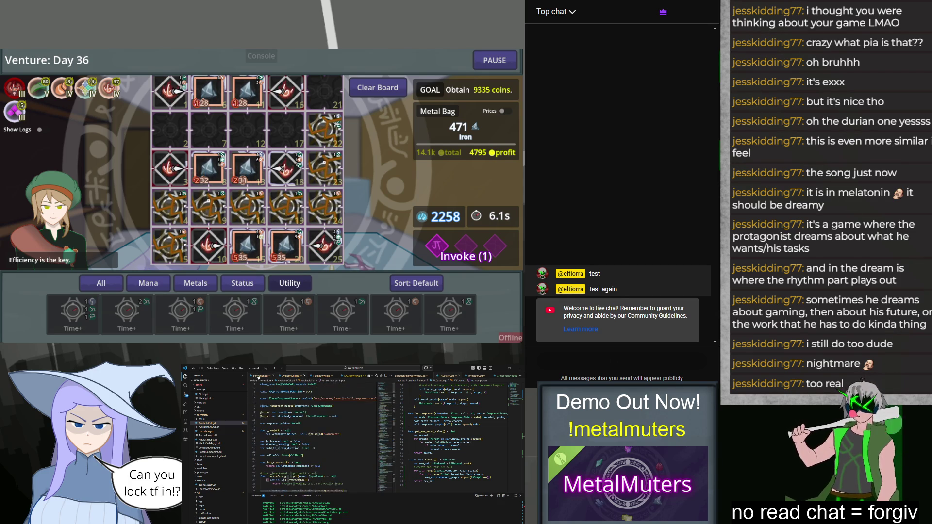
From the set_order call in formationUI.gd, jump to its definition in AvailableCell.gd.
left_click(262, 376)
scroll(315, 427, "up", 15)
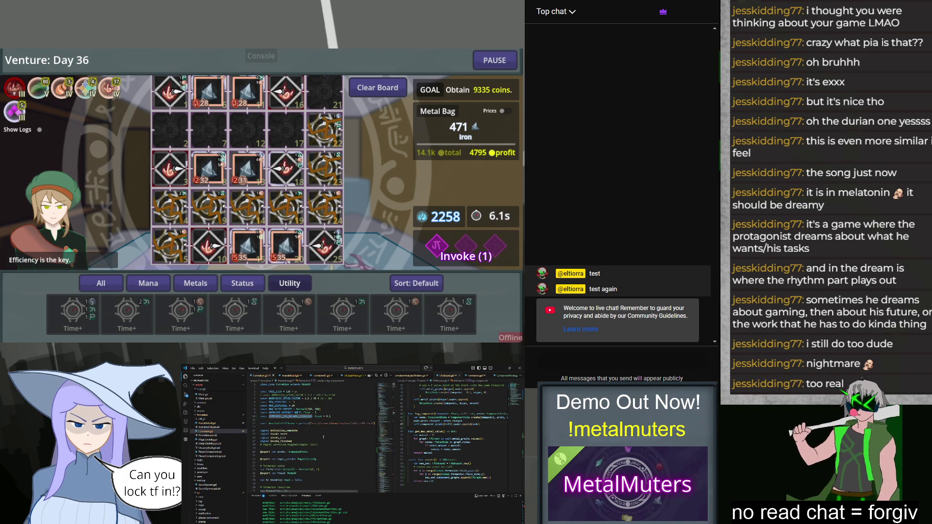
scroll(295, 466, "down", 8)
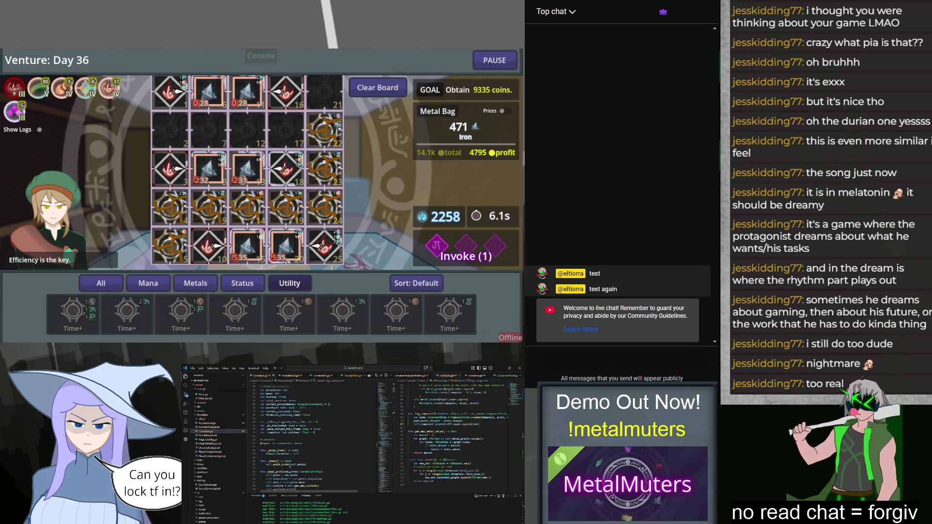
scroll(315, 442, "down", 4)
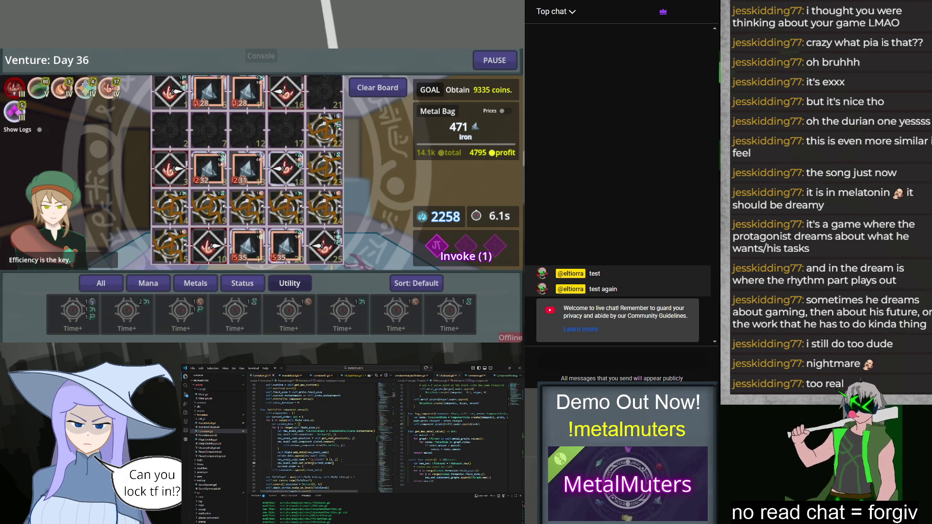
left_click(306, 464)
key("F12")
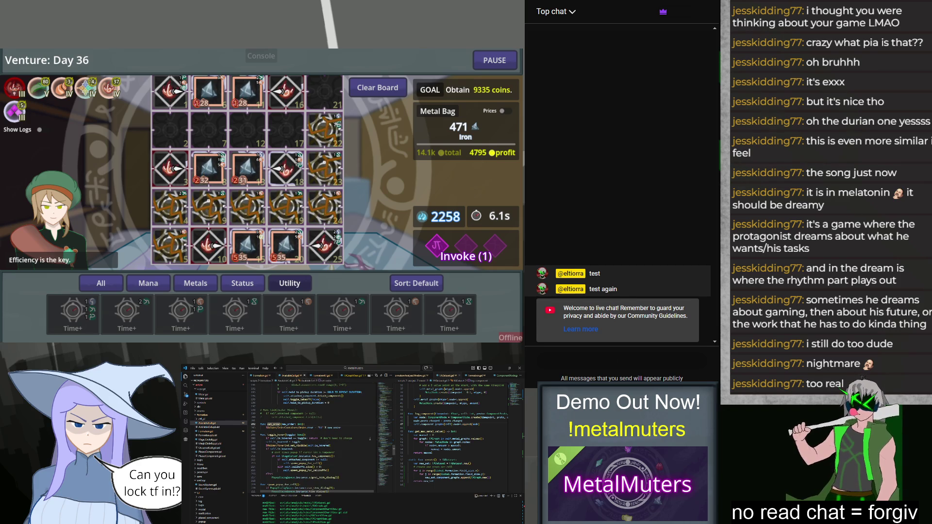
Declare 'var cell_rem: int = 0' after AvailableCell.gd's variable declarations.
key("ctrl+Home")
left_click(338, 445)
key("Return")
type("var cell")
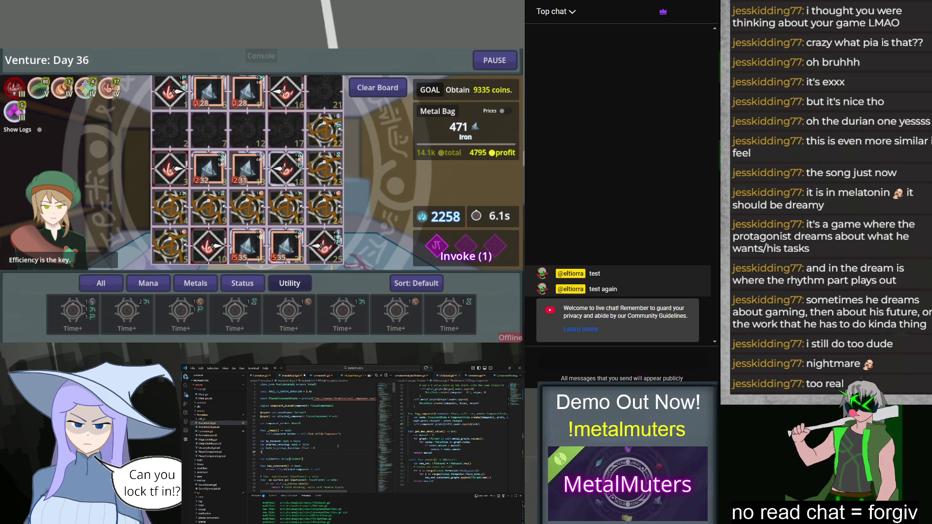
type("_rem")
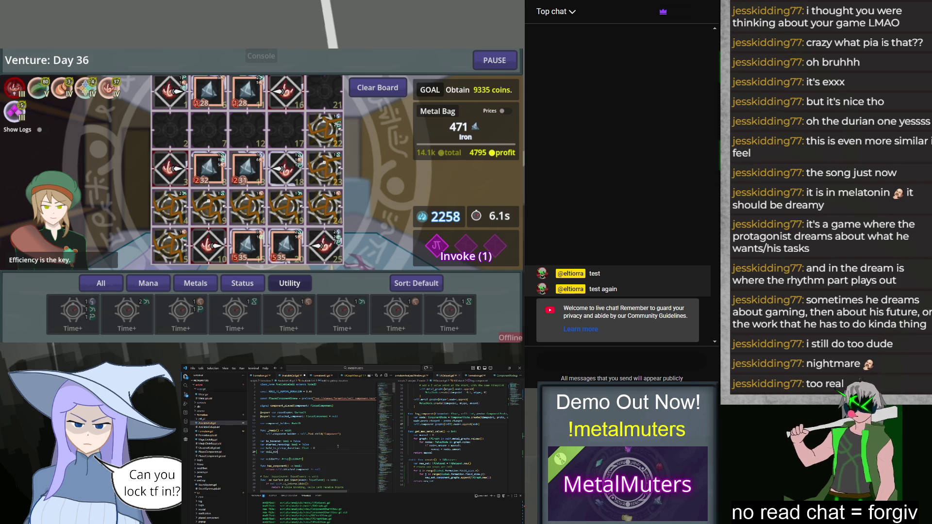
type(": int = 0")
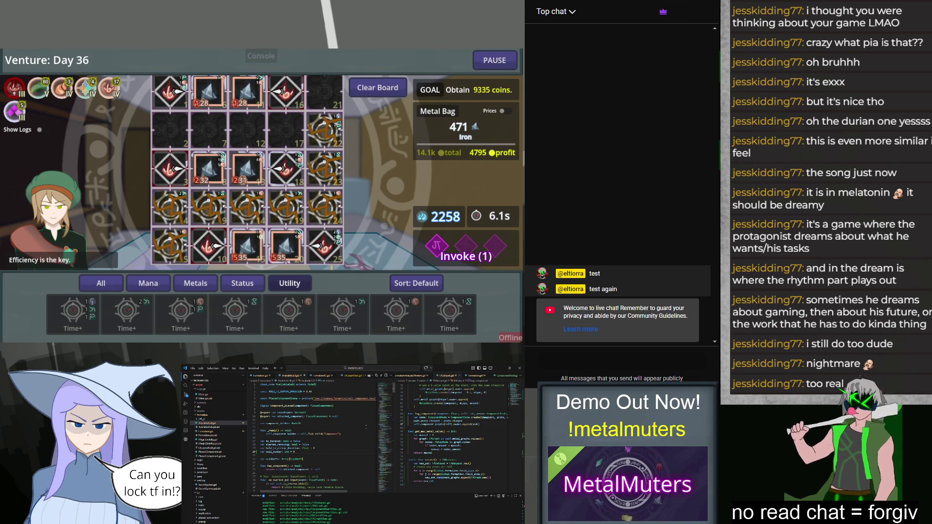
In set_order, add a line assigning call_number = new_order.
key("ctrl+f")
type("set_order")
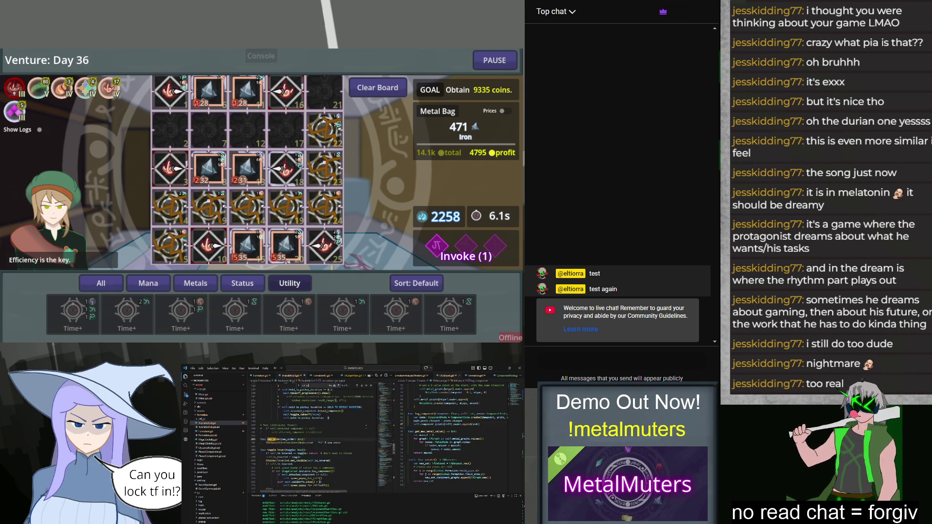
left_click(338, 440)
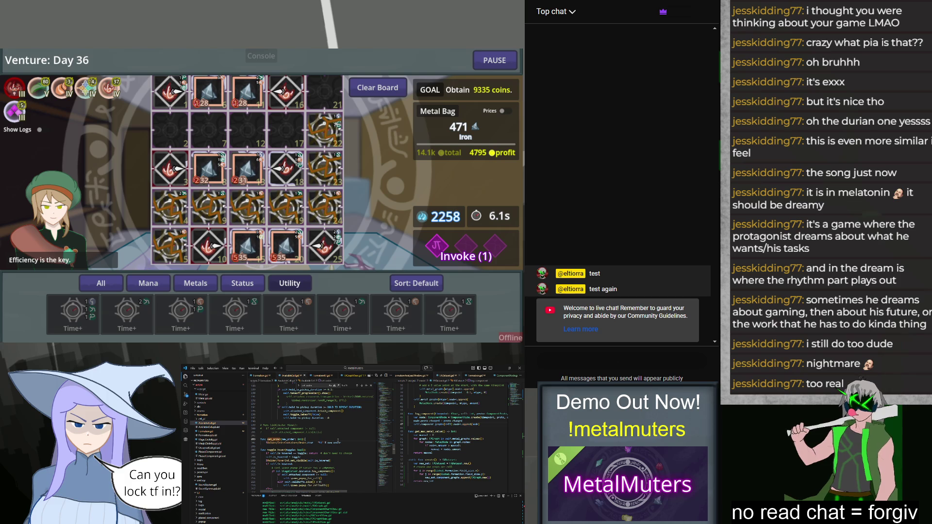
key("Return")
type("se")
key("BackSpace")
key("BackSpace")
type("cl")
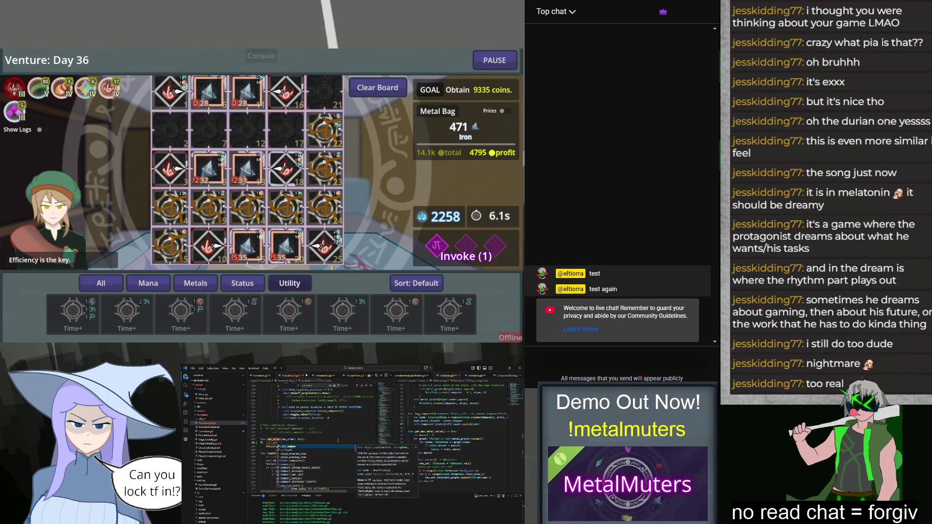
key("Return")
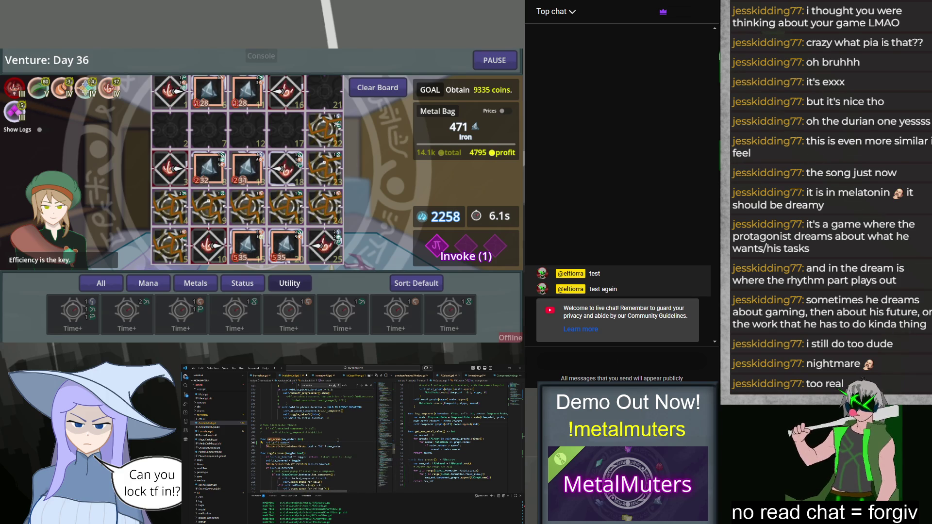
type("= new_order")
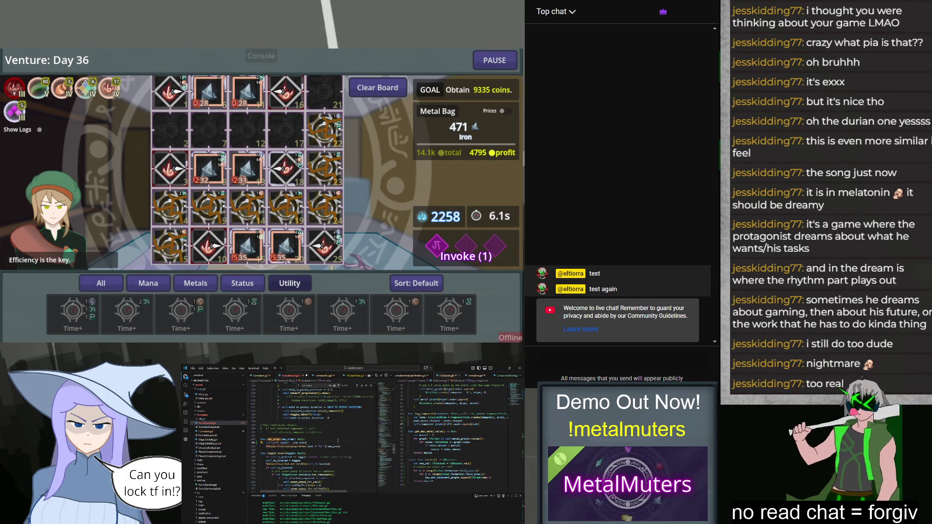
Review the edited set_order function around line 200.
left_click(347, 429)
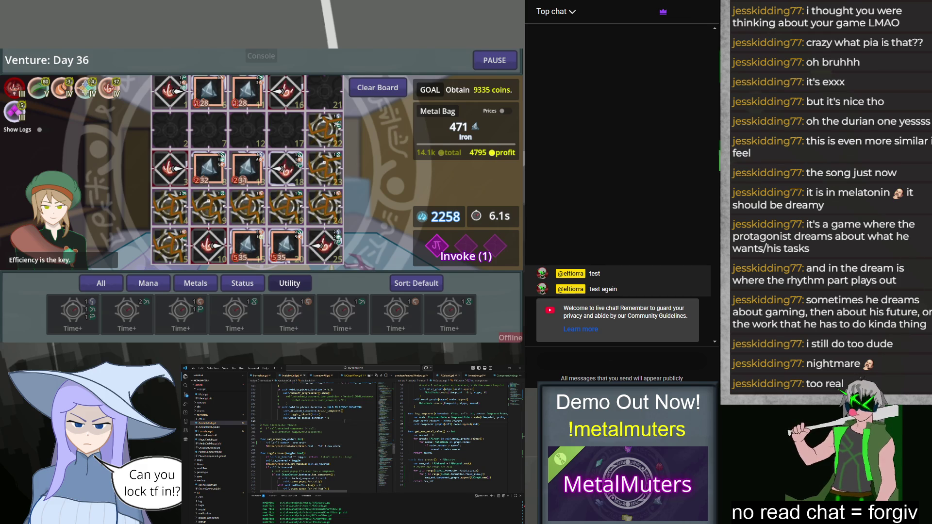
scroll(345, 421, "up", 2)
scroll(345, 420, "up", 3)
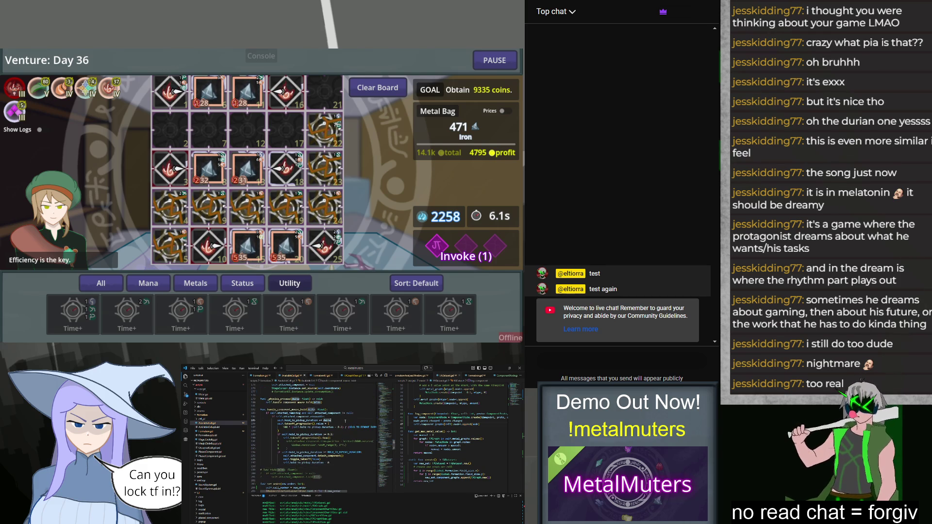
scroll(345, 421, "up", 20)
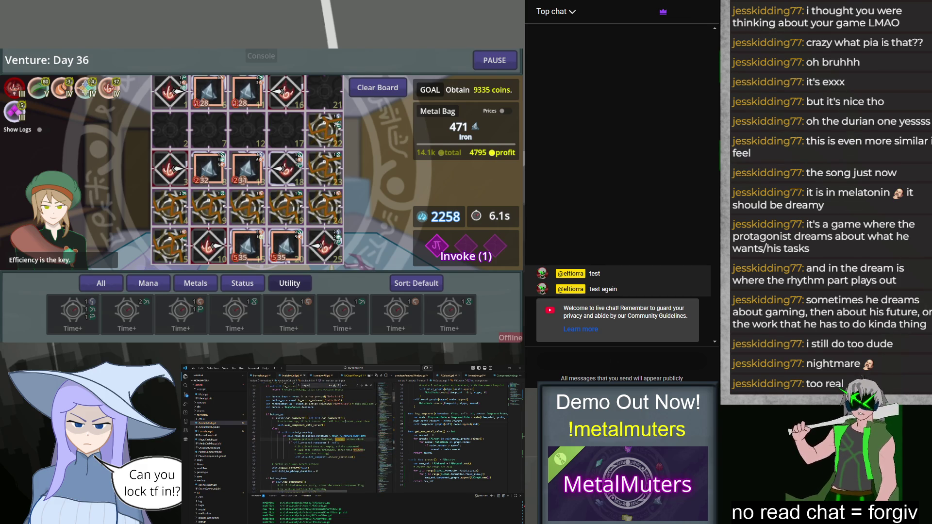
scroll(345, 421, "down", 15)
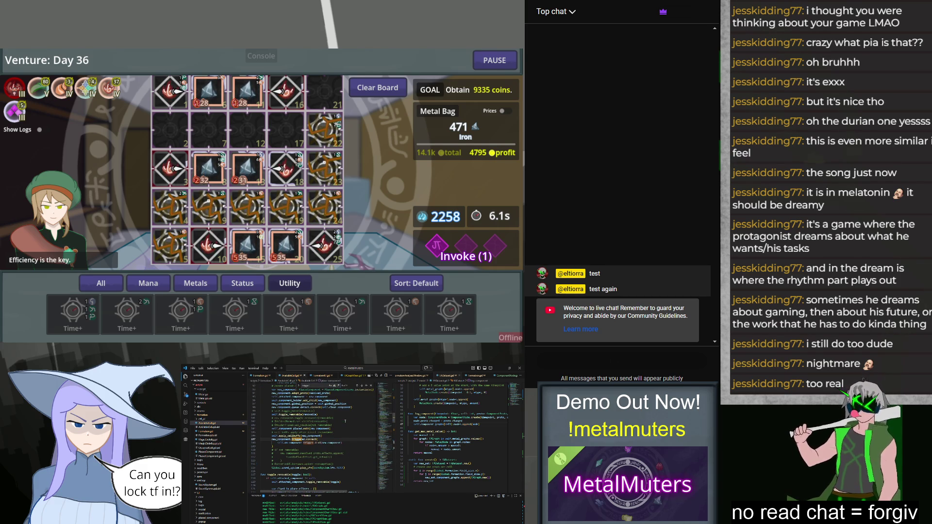
scroll(345, 421, "down", 10)
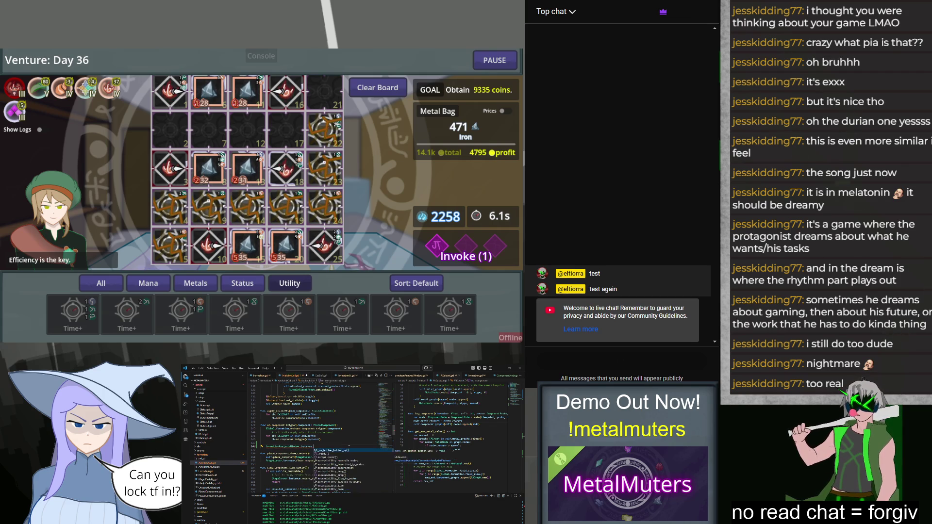
Write a current_dataset.log_component call using autocomplete.
key("Return")
type(".log")
key("Return")
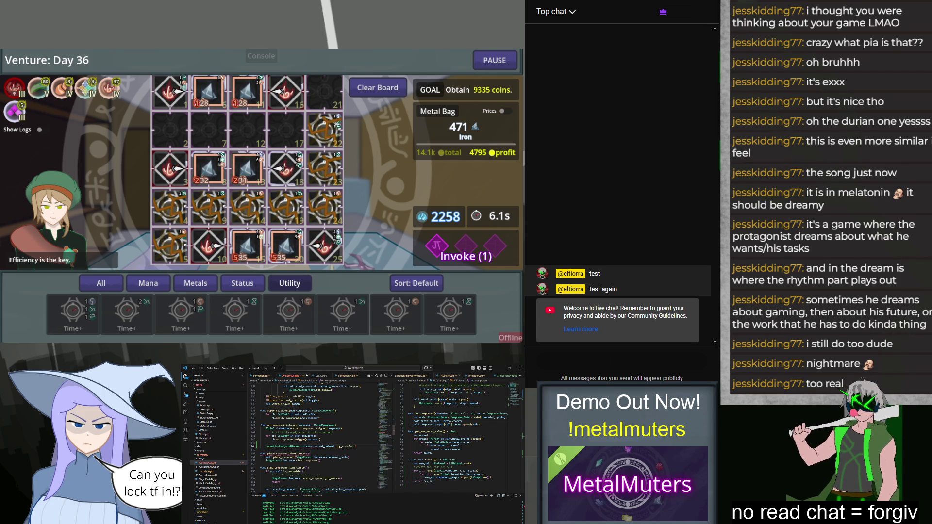
key("Return")
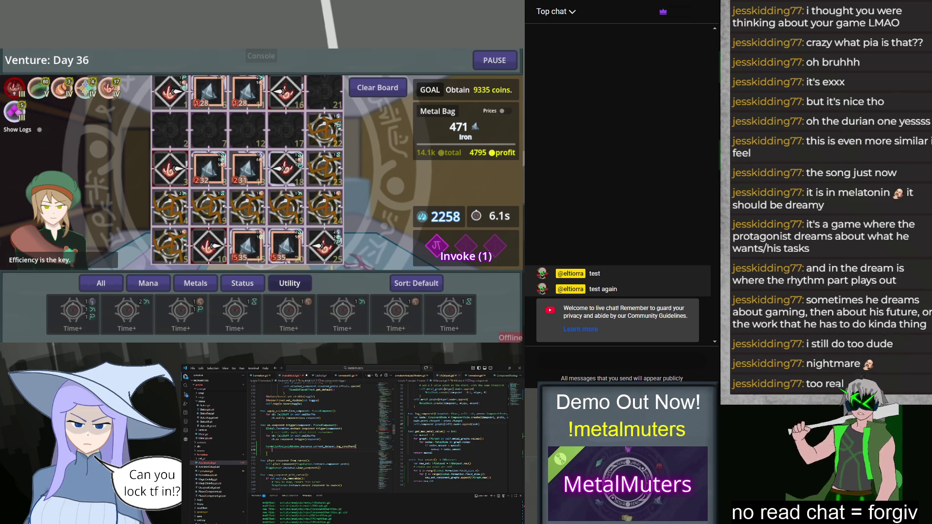
Add argument lines for total_duration, attached_component.resolved_proto and a charge_progress reference.
type("Global.formation.total_duration")
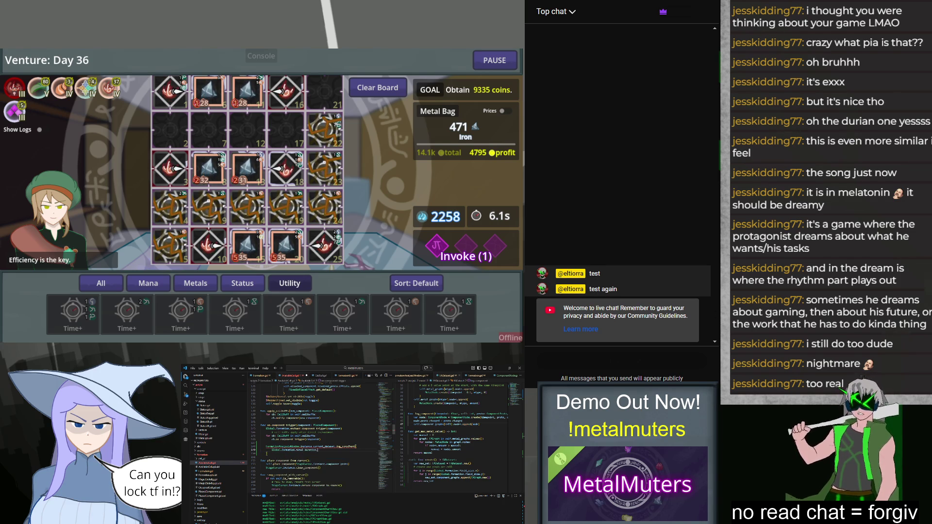
type("ltotal_duration")
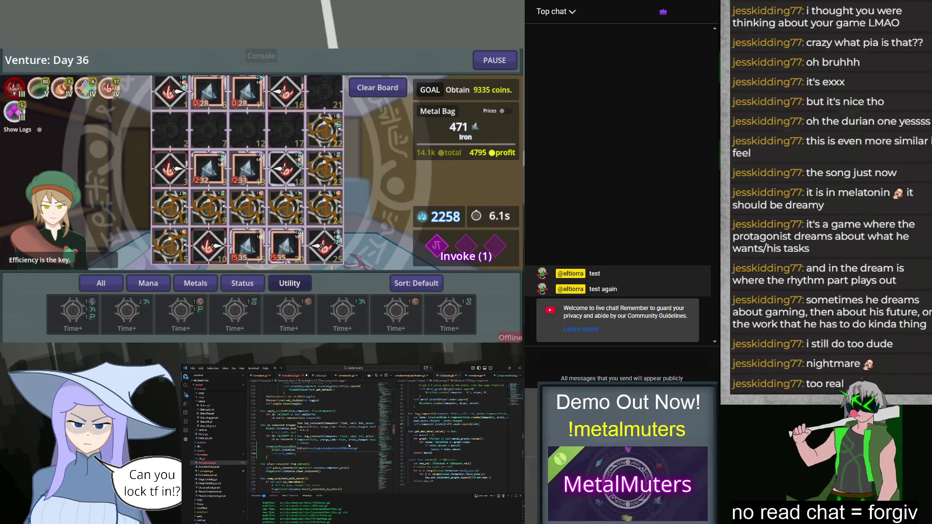
key("Return")
type("self.attached_component.")
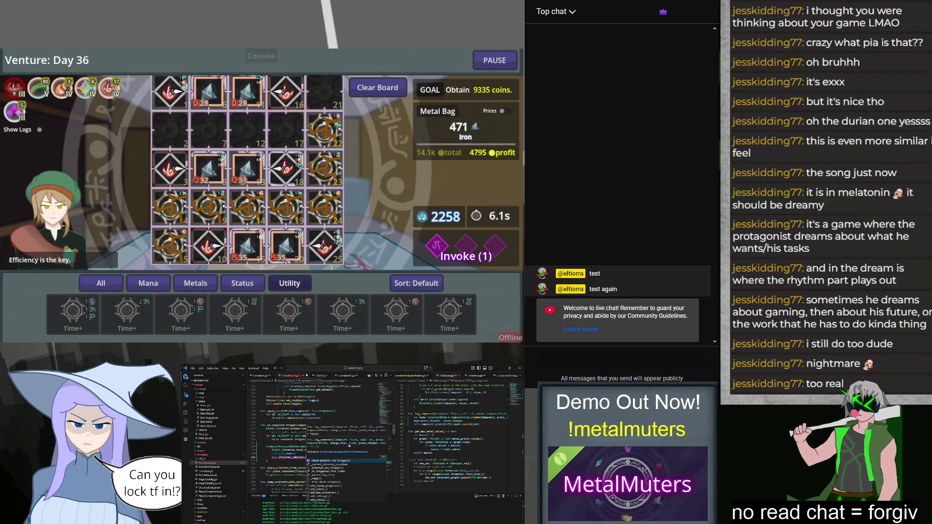
type("resol")
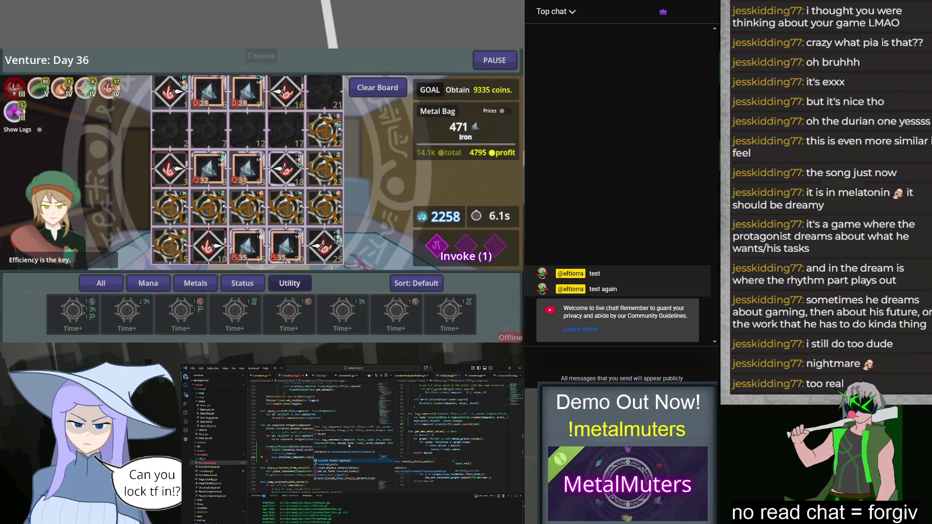
key("Return")
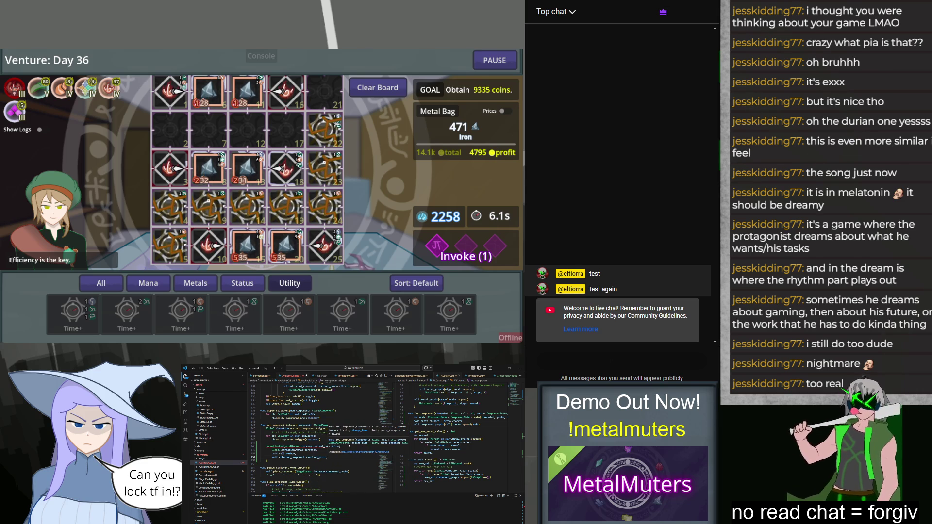
key("Return")
type("self.")
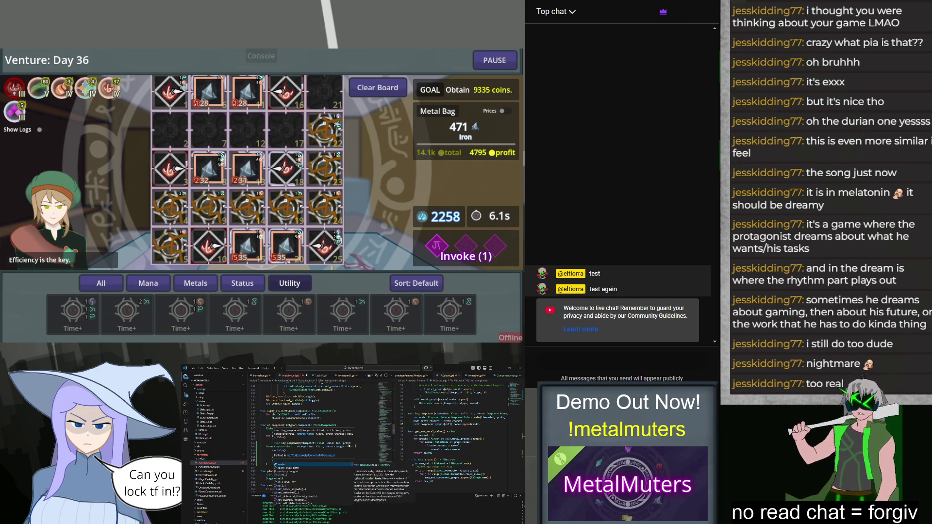
type("attached_component.")
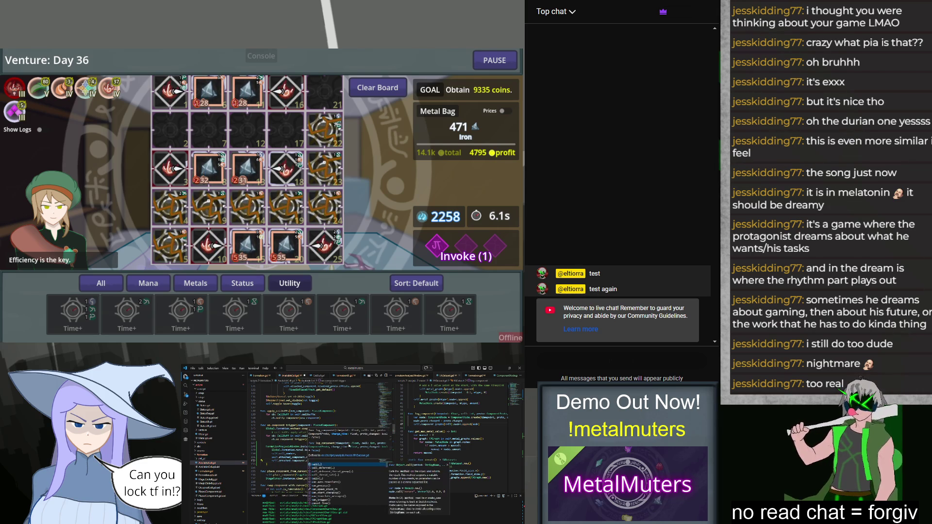
type("u")
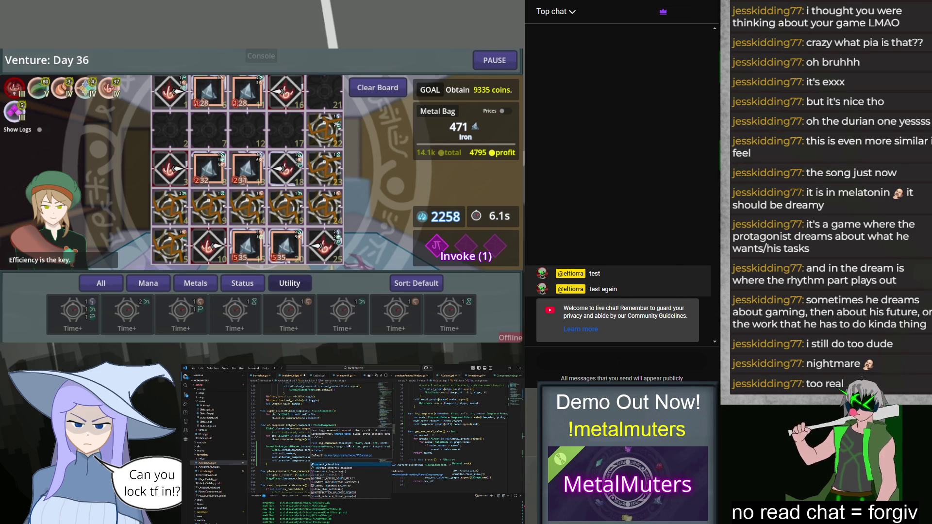
type("harge_progress")
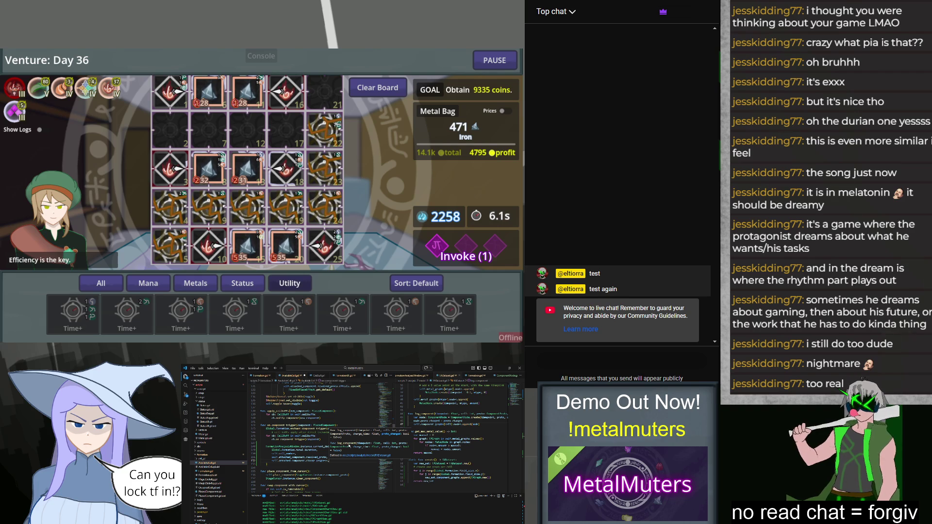
Restore the log_component call's argument lines after a trial edit, and stop the running game.
key("ctrl+z")
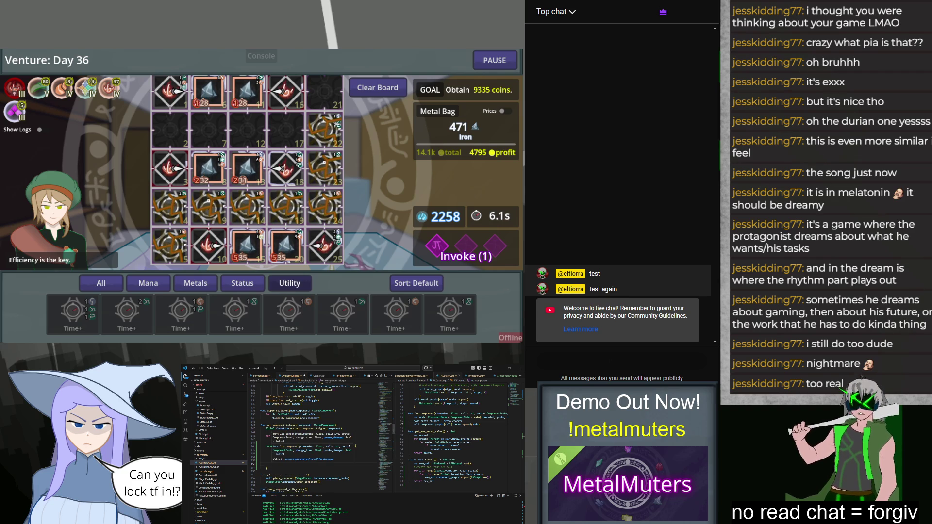
type("tr")
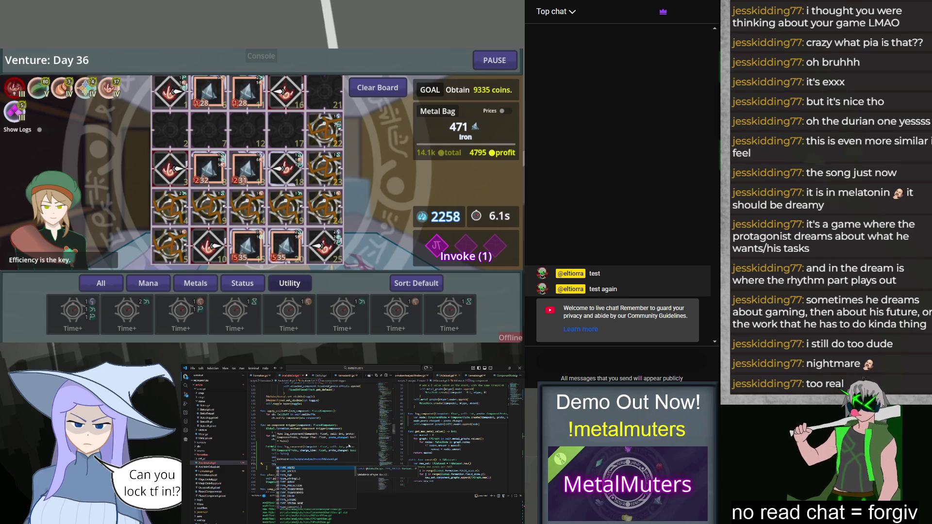
key("BackSpace")
key("BackSpace")
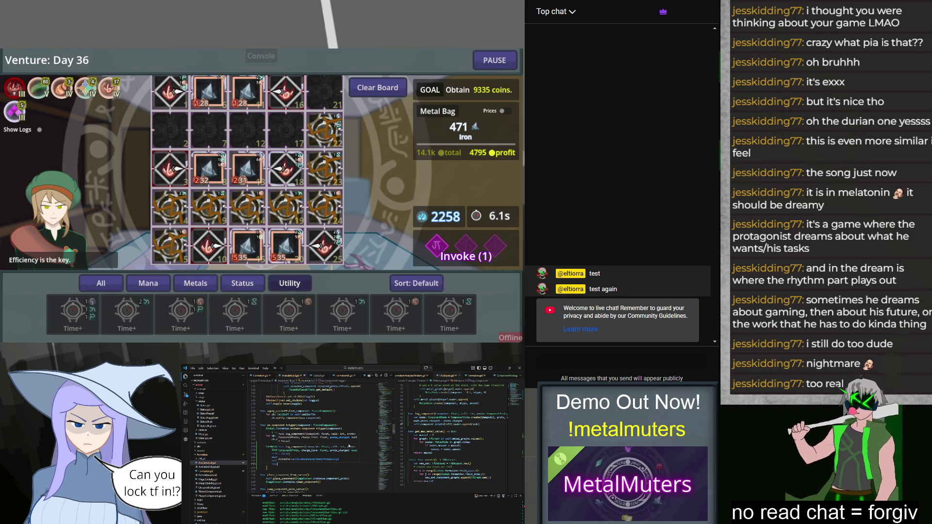
key("ctrl+v")
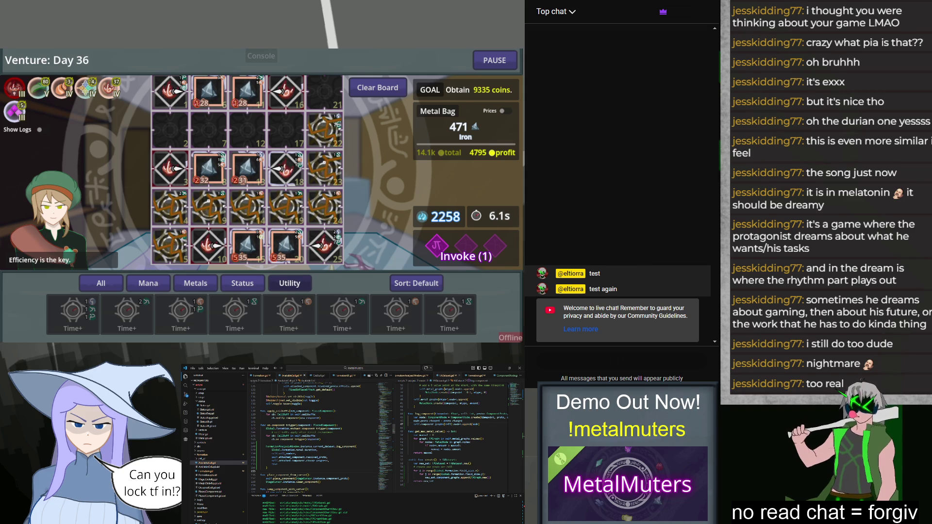
key("F5")
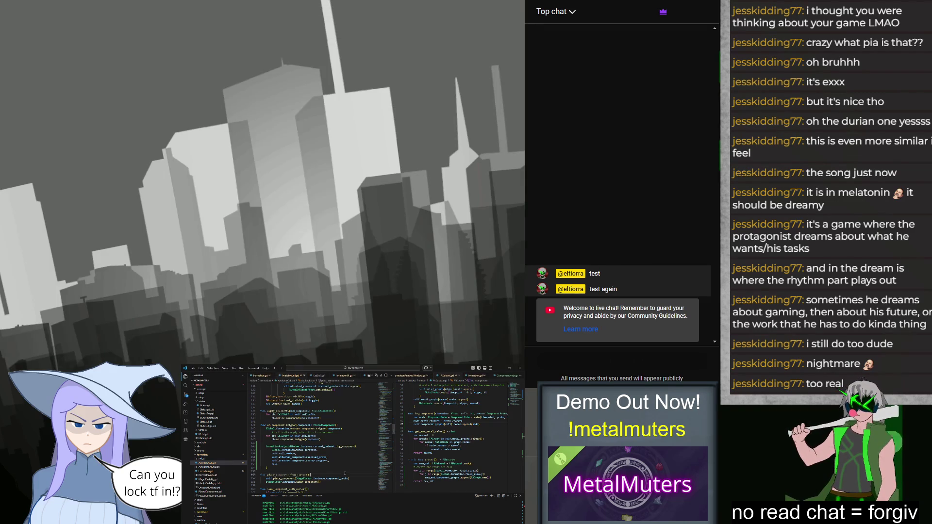
Relaunch the game and go from the main menu to the Class 1 lessons.
key("F5")
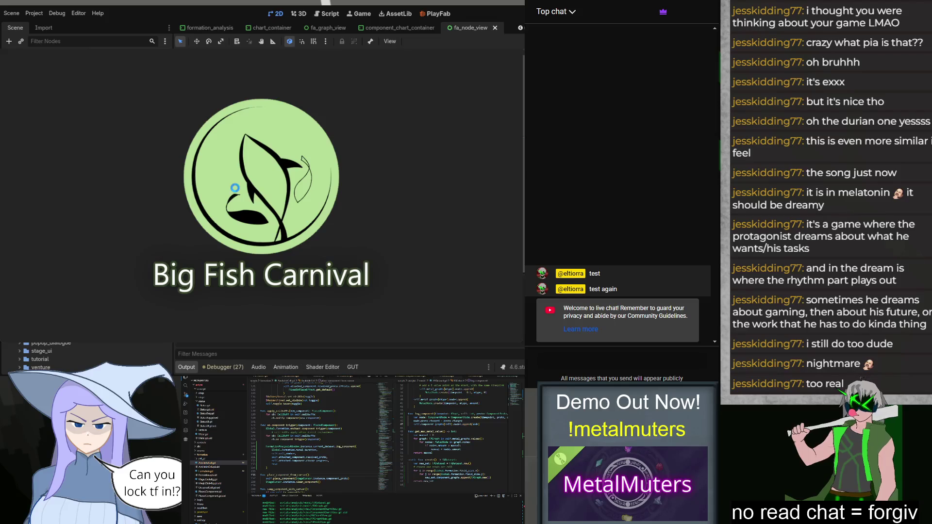
left_click(184, 265)
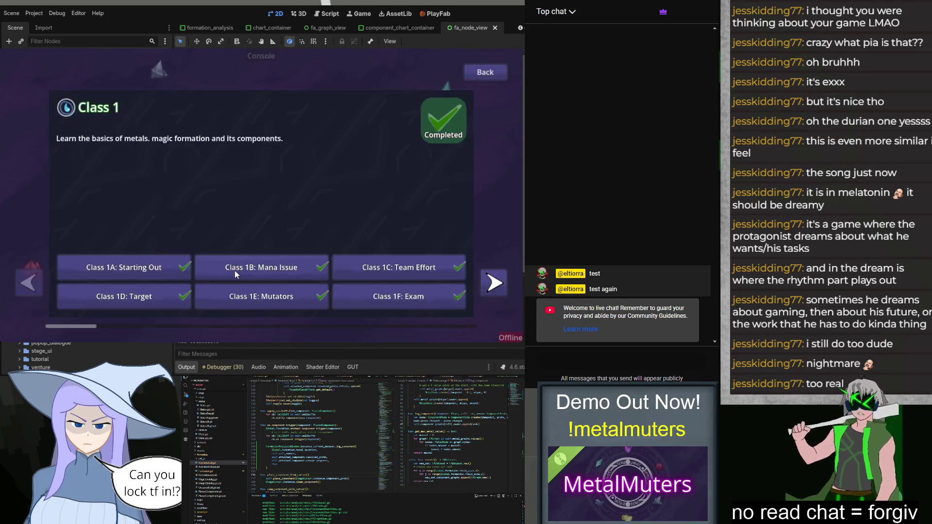
Start Class 1F: Exam, place Mana Sources in slots 1–2, Iron P-Prod in 5, Primer in 6, then stop.
left_click(494, 286)
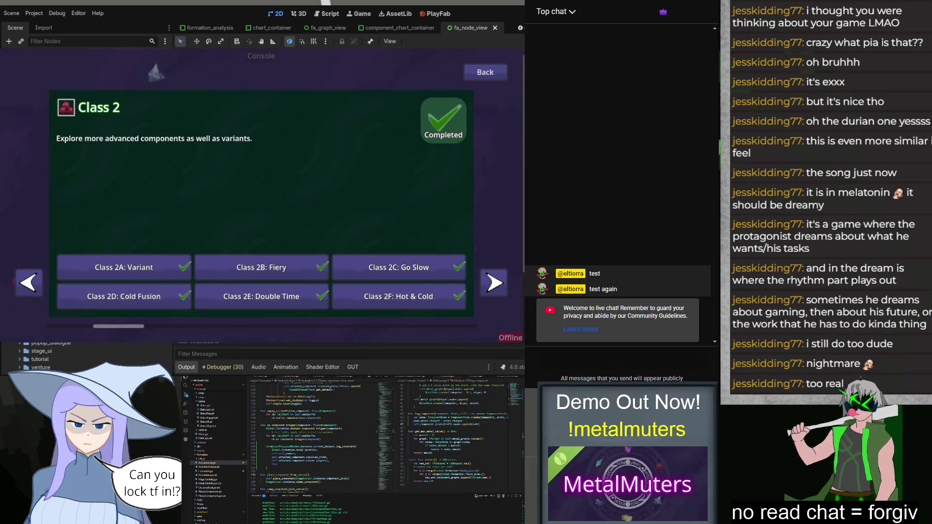
left_click(28, 282)
left_click(340, 296)
left_click(128, 310)
left_click(127, 312)
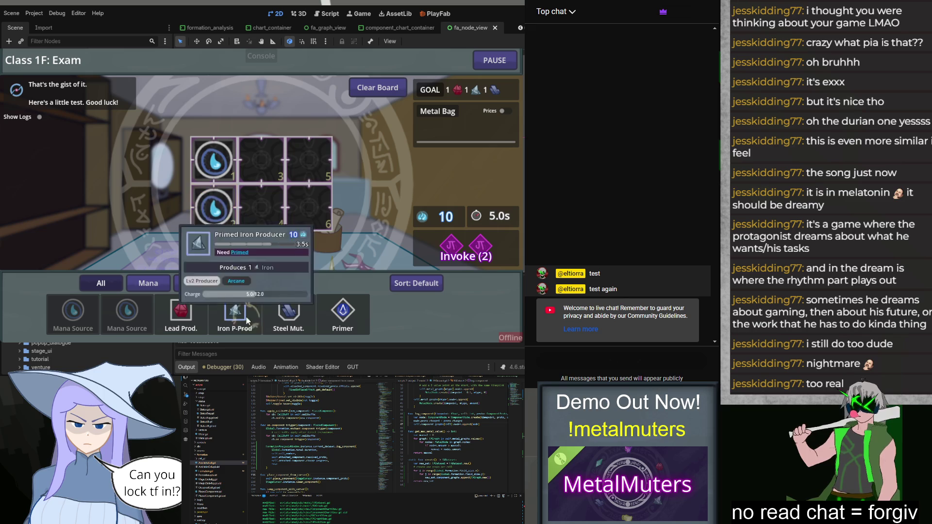
left_click(248, 318)
left_click(343, 313)
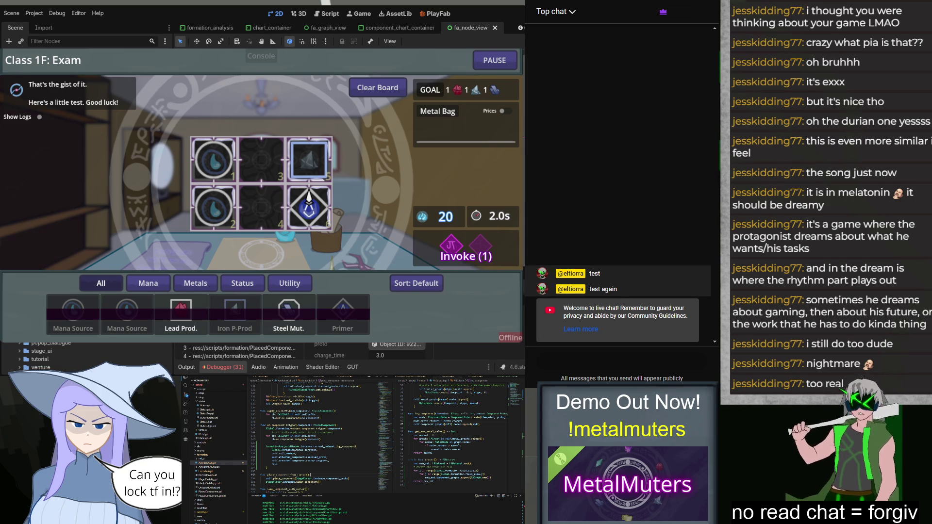
key("F8")
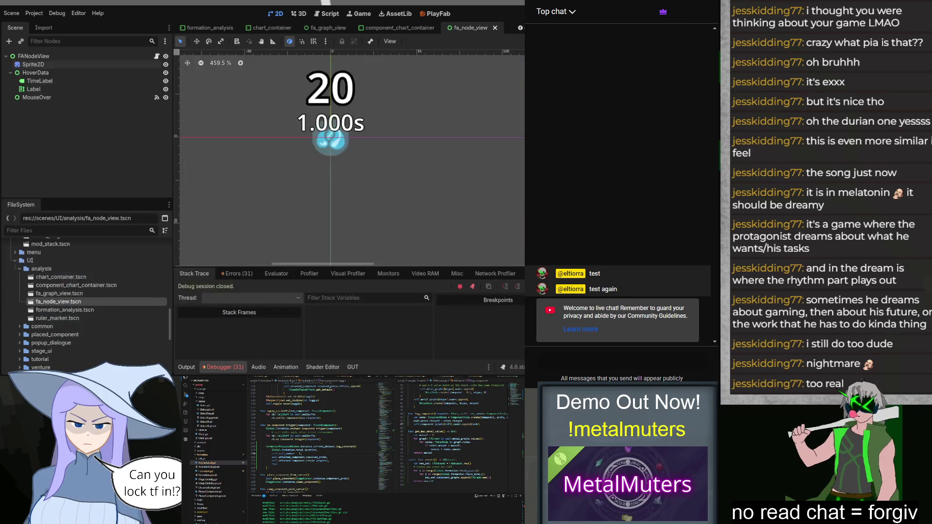
Rerun Class 1F: Exam with two Mana Sources, Iron P-Prod and Primer, then pause and open Analysis.
key("F5")
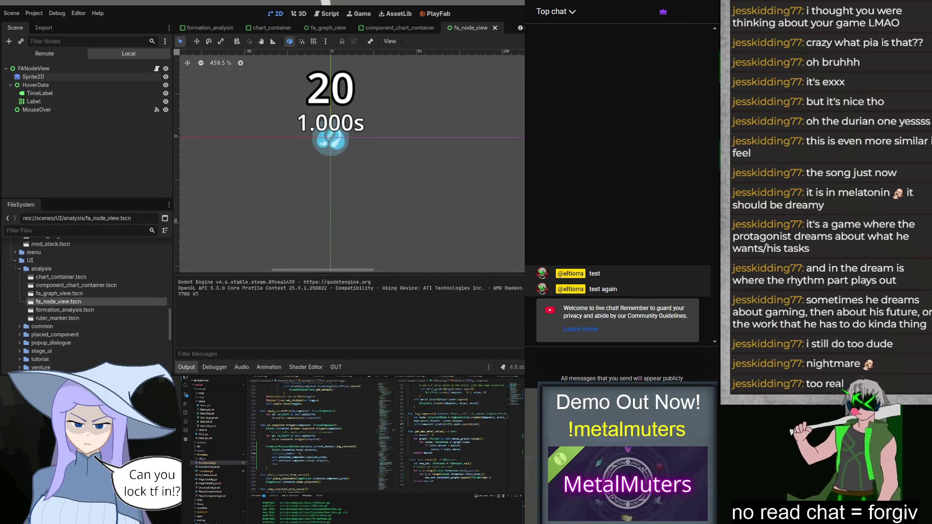
left_click(137, 241)
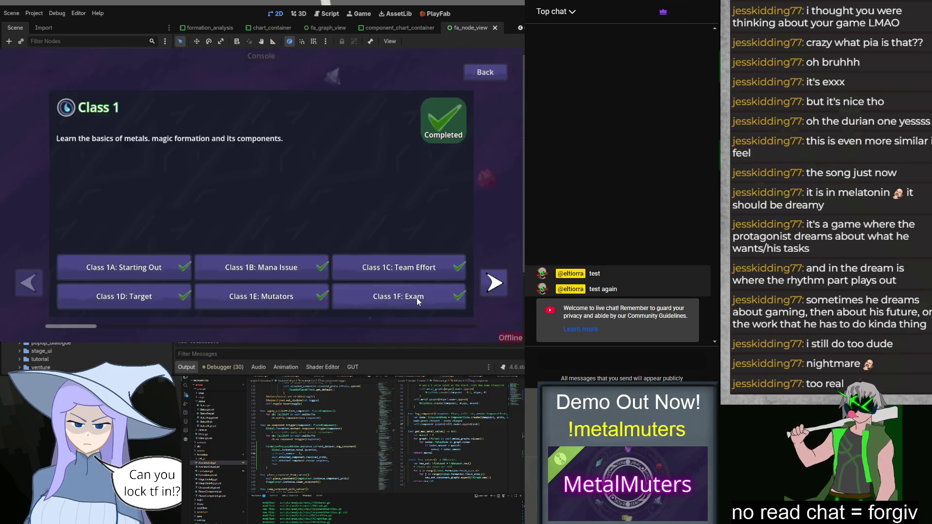
left_click(138, 293)
left_click(73, 311)
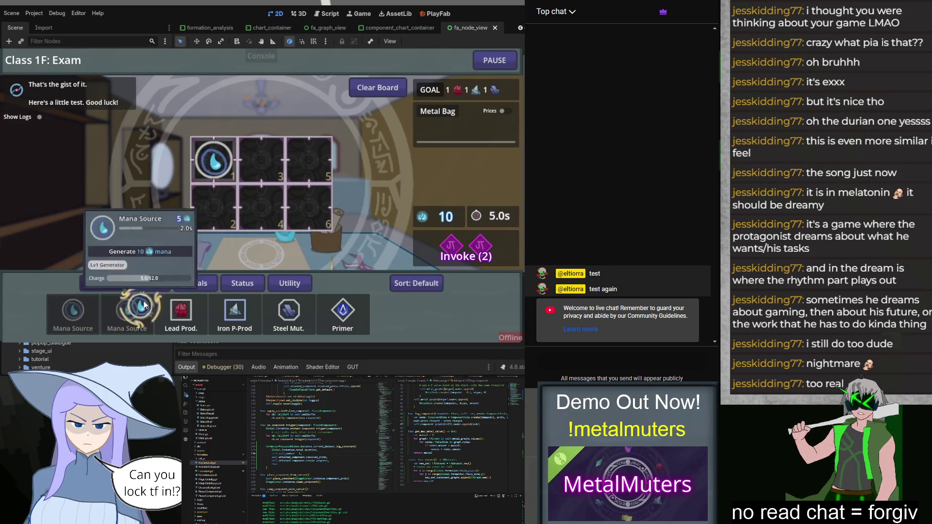
left_click(127, 311)
left_click(241, 313)
left_click(342, 311)
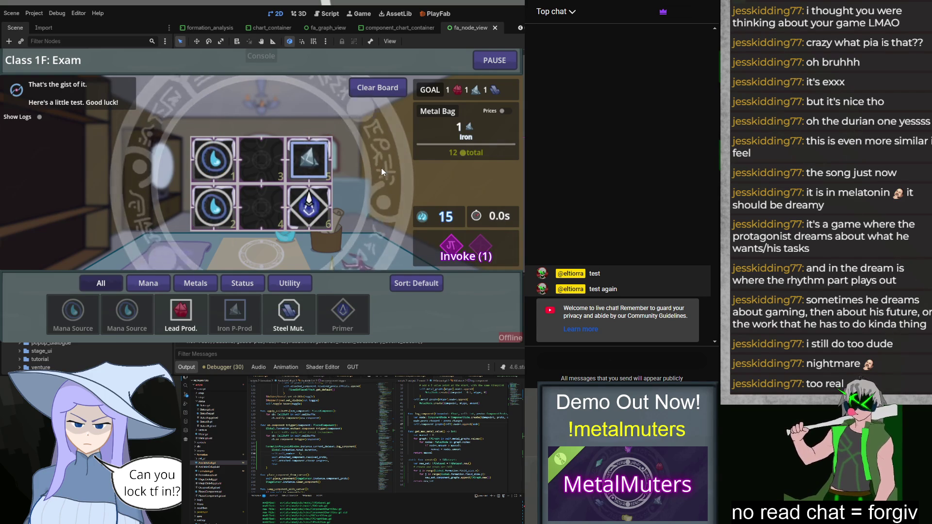
left_click(487, 64)
left_click(262, 203)
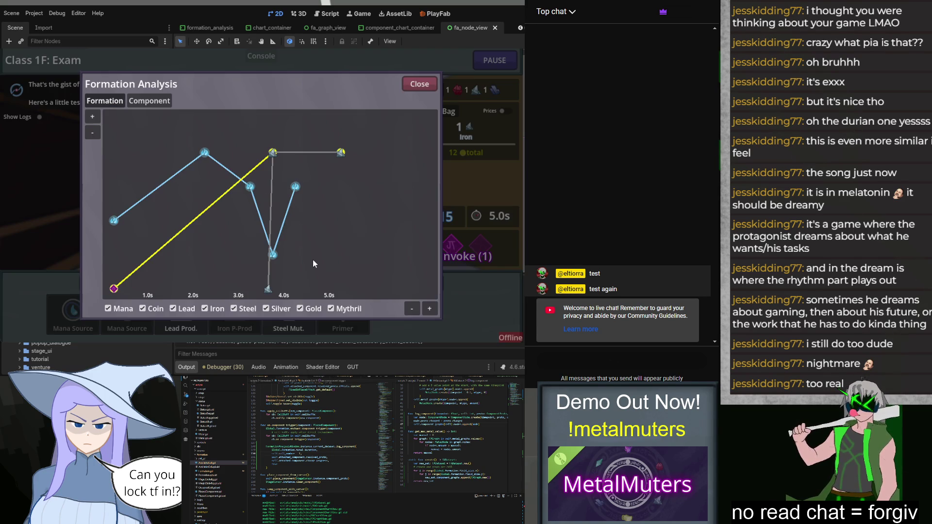
Show the Component charge graph for Cell 5, then close the analysis.
left_click(155, 101)
mouse_move(205, 155)
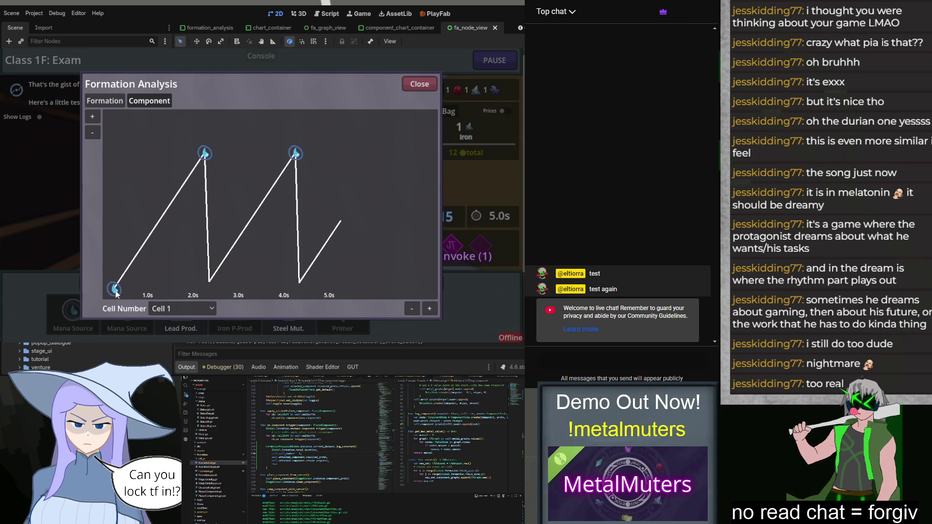
left_click(176, 322)
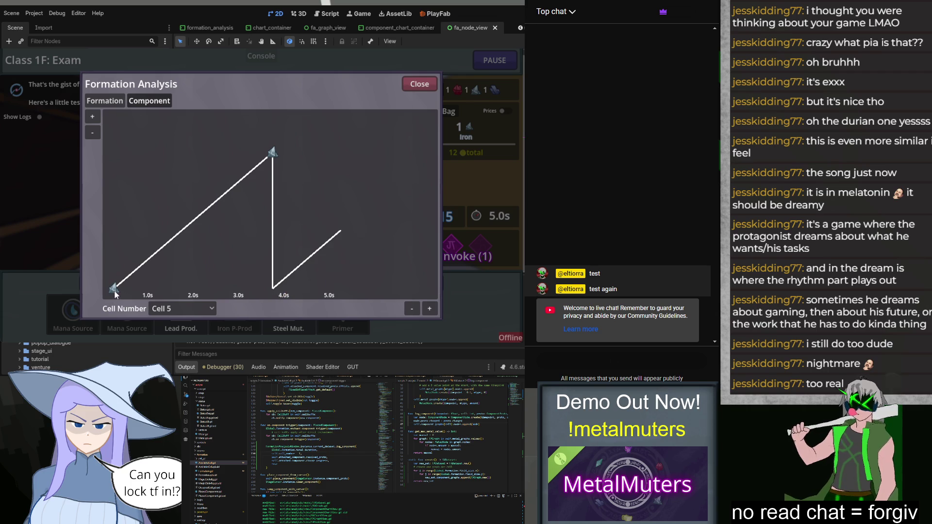
mouse_move(117, 290)
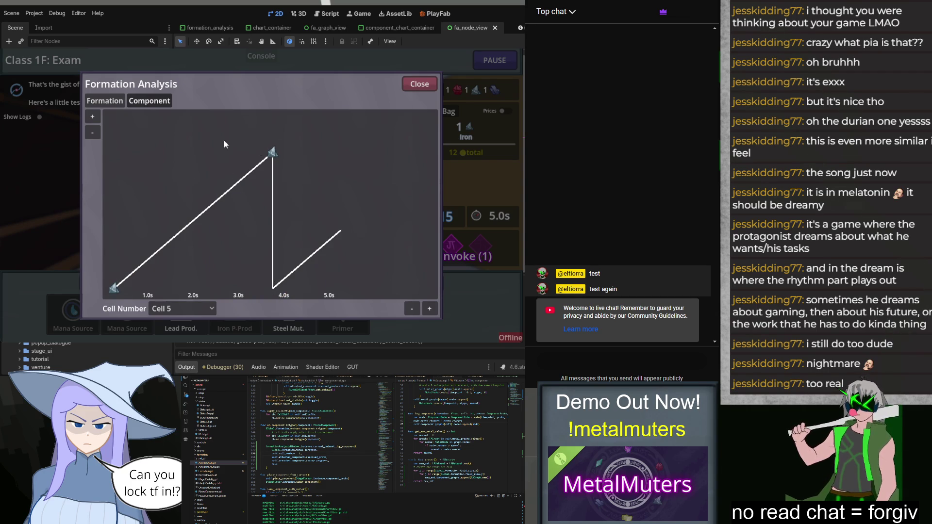
left_click(408, 84)
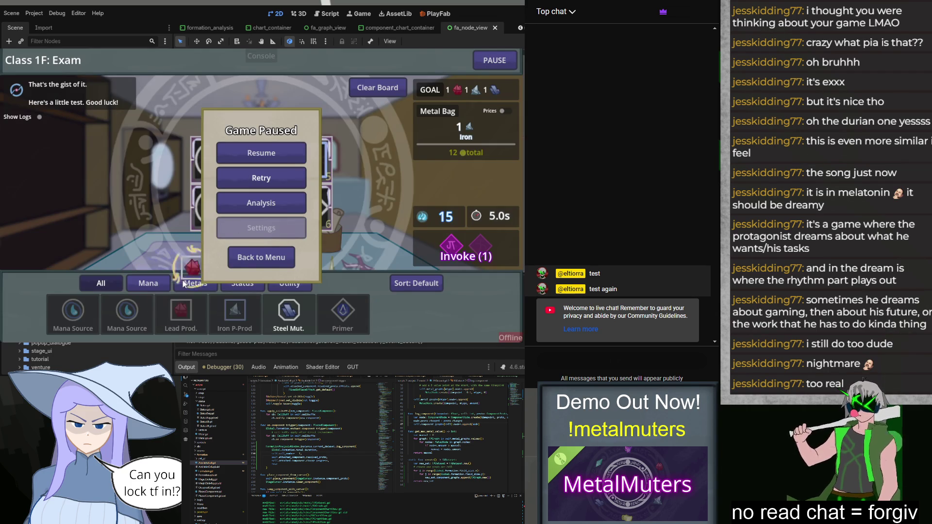
Restart Class 1F: Exam and place Mana Sources in slots 1 and 2.
left_click(252, 267)
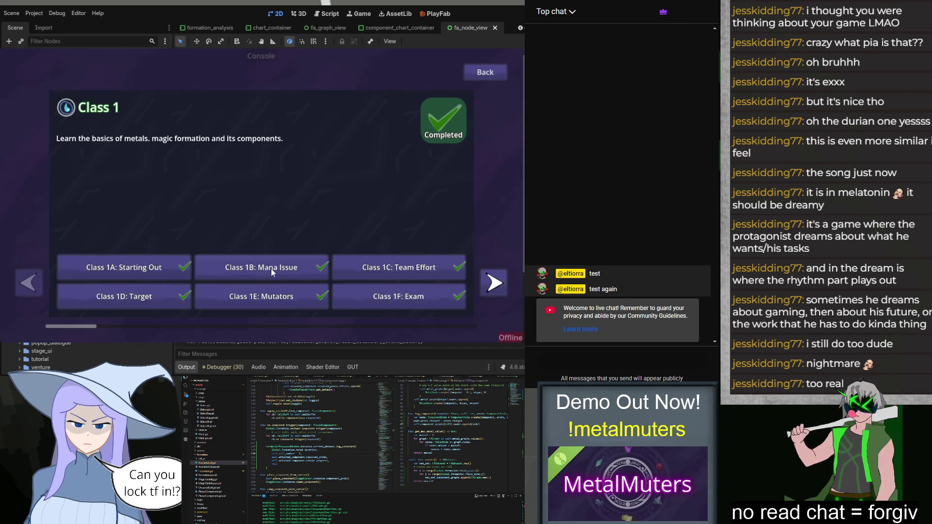
left_click(393, 297)
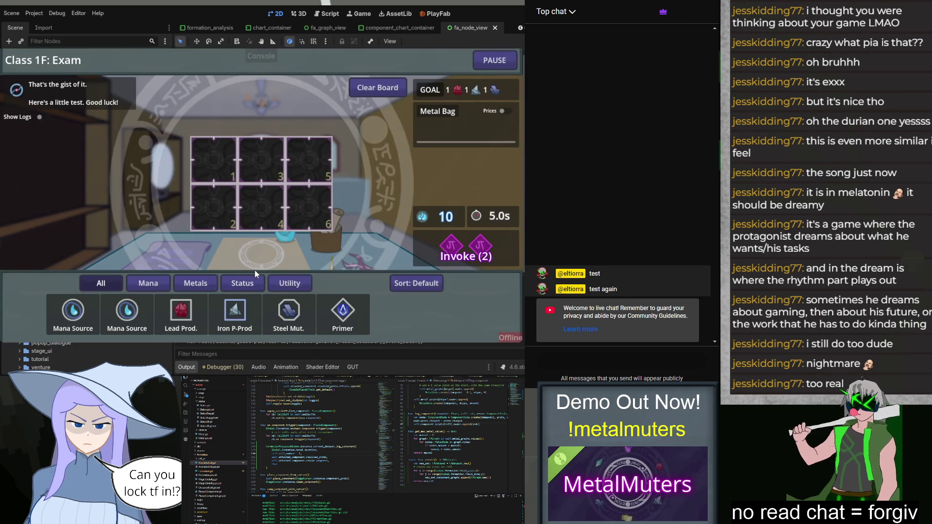
left_click(195, 327)
right_click(224, 271)
left_click(127, 311)
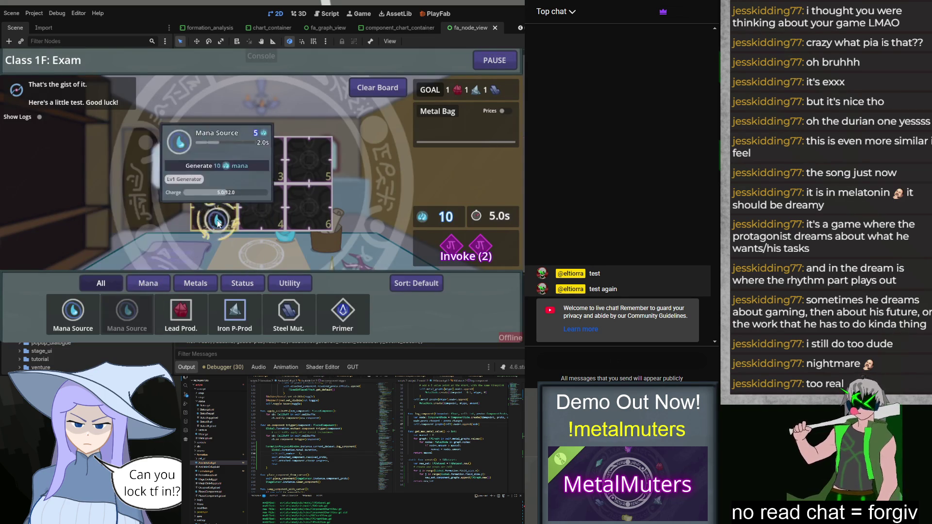
left_click(213, 208)
left_click(73, 311)
left_click(213, 160)
Place Lead Prod. in slot 3, Steel Mut. in 4, Iron P-Prod in 5 and Primer in 6.
left_click(180, 310)
left_click(261, 160)
left_click(234, 310)
left_click(308, 160)
left_click(343, 311)
left_click(308, 207)
left_click(288, 311)
left_click(261, 208)
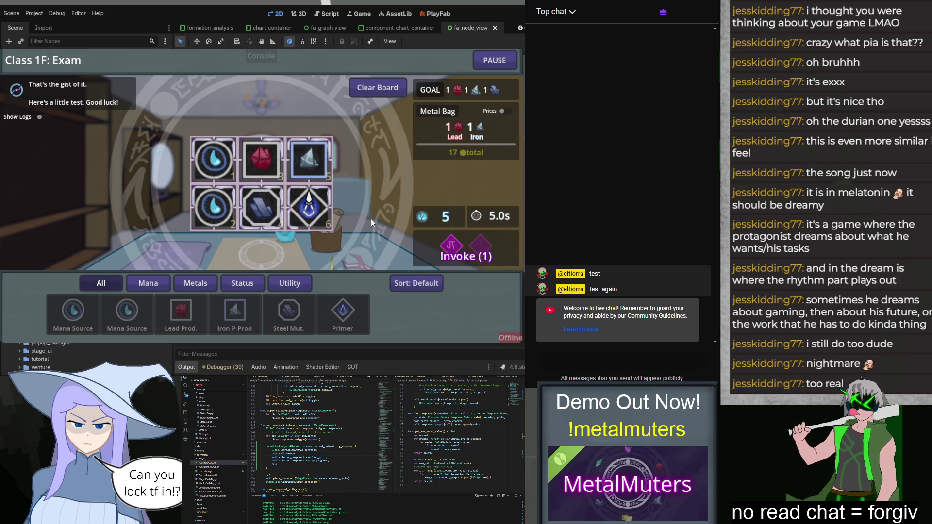
Invoke the formation and open the failed run's analysis.
left_click(465, 256)
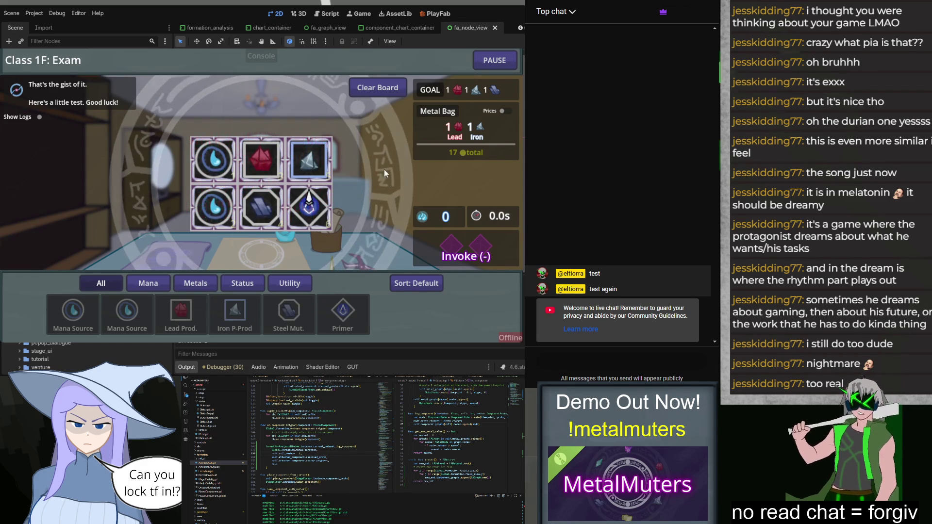
left_click(283, 208)
scroll(310, 237, "right", 3)
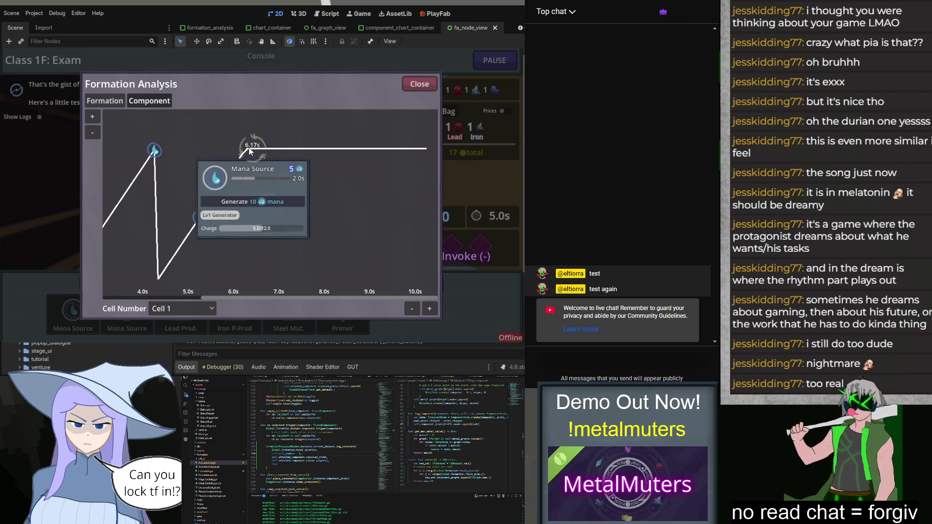
View the Cell 3 component graph, then return to the overall formation graph.
left_click(193, 310)
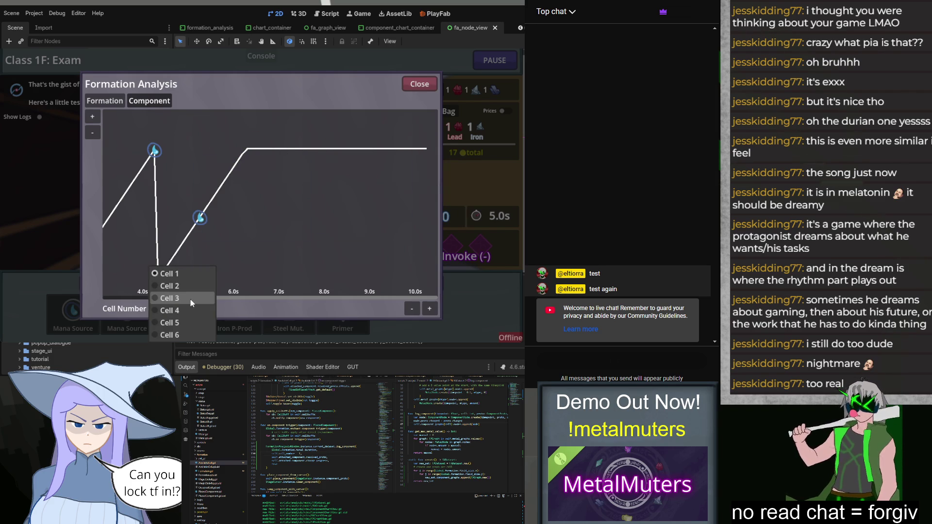
left_click(187, 299)
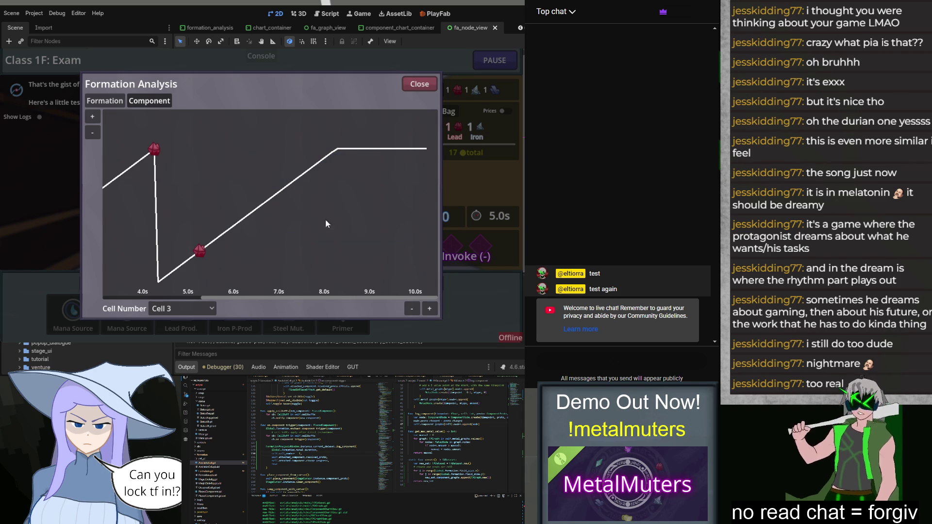
left_click(109, 103)
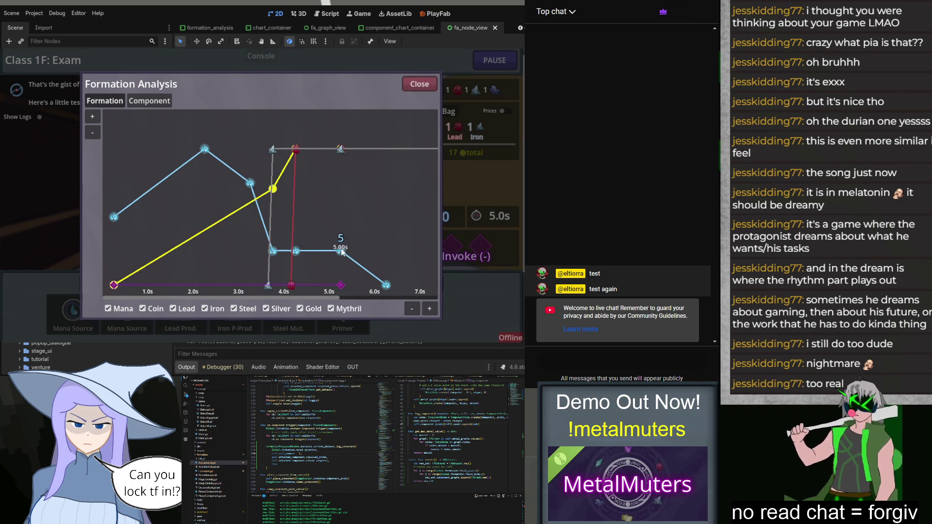
Close the analysis, retry the exam and place a Mana Source in slot 2.
left_click(420, 83)
left_click(279, 177)
left_click_drag(129, 315, 214, 209)
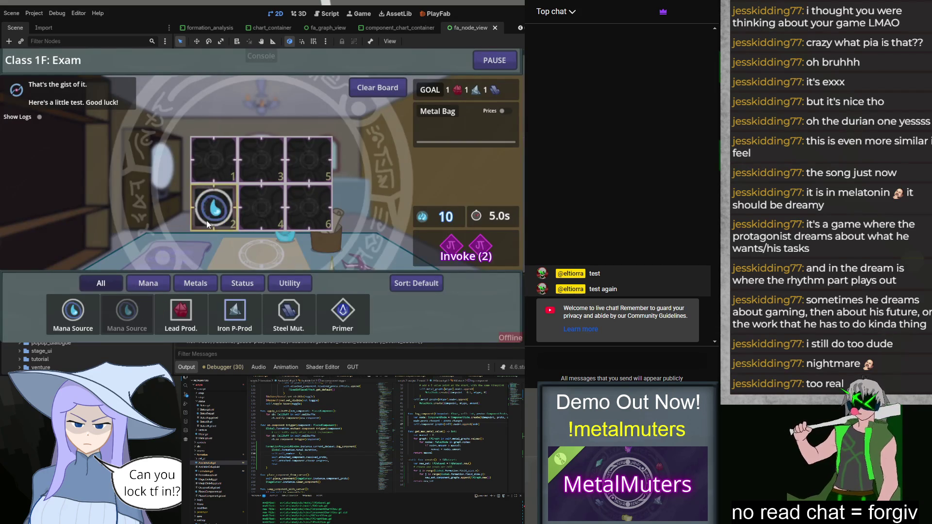
Fill the board: Mana Source in slot 1, Iron P-Prod, Primer, Lead Prod. in 3, Steel Mut. in 4.
left_click_drag(73, 311, 214, 163)
left_click_drag(234, 310, 309, 160)
left_click_drag(342, 311, 309, 208)
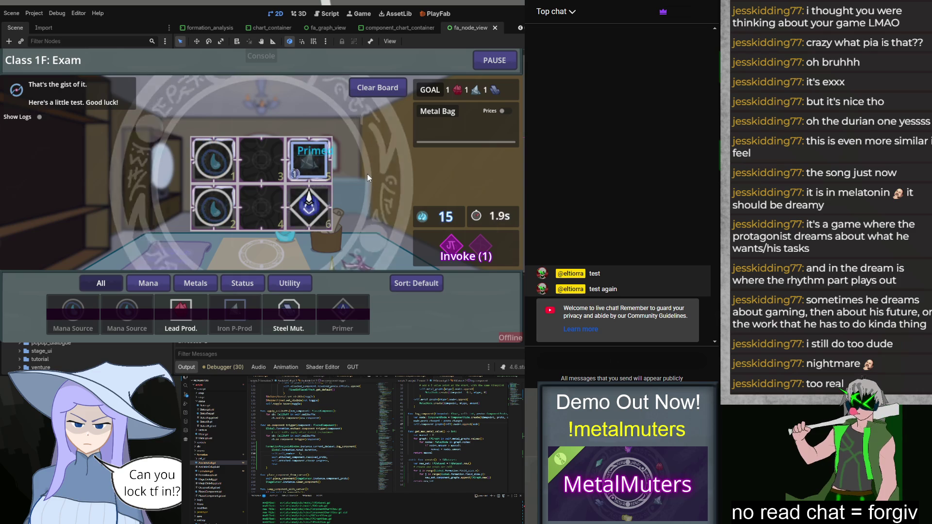
mouse_move(280, 217)
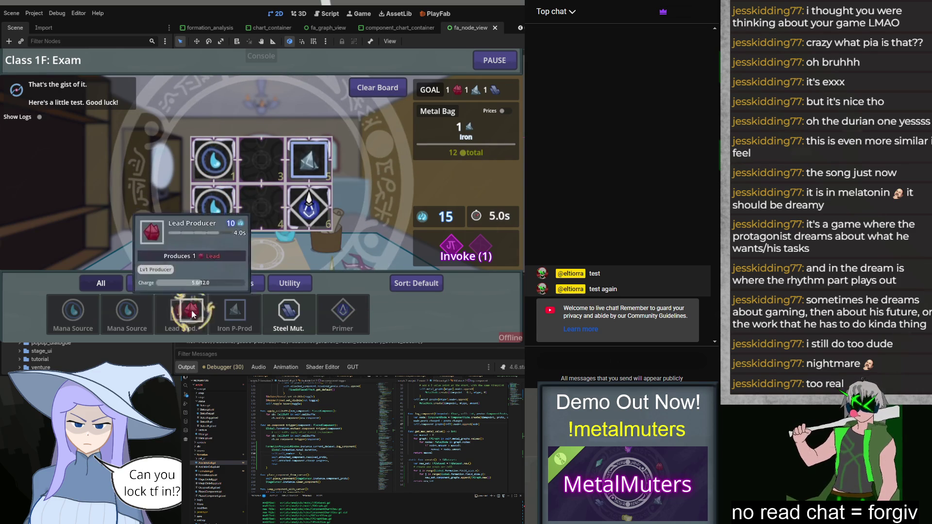
left_click_drag(181, 310, 262, 161)
left_click_drag(289, 311, 261, 208)
Run the formation, open its analysis and show the Component graphs.
key("space")
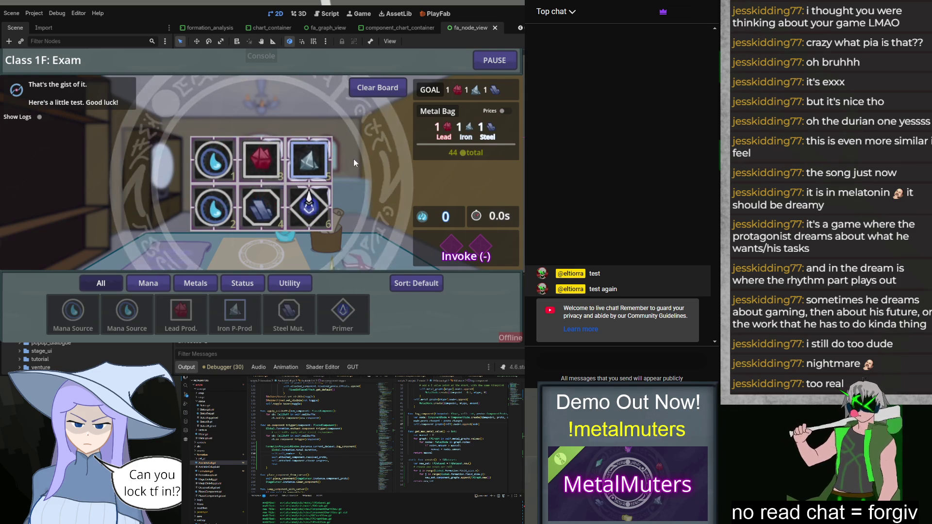
left_click(243, 204)
left_click(161, 101)
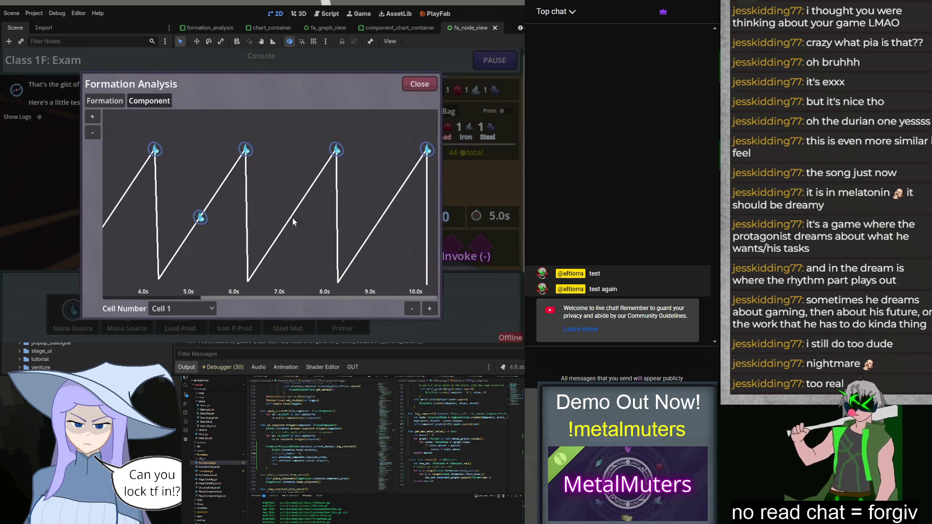
Pan across the component charge graph to inspect it.
mouse_move(196, 222)
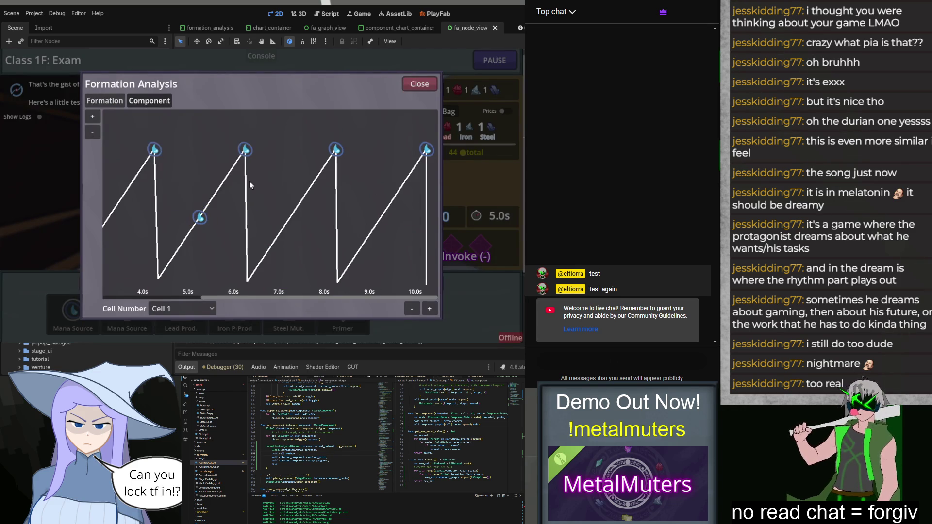
left_click_drag(259, 213, 452, 205)
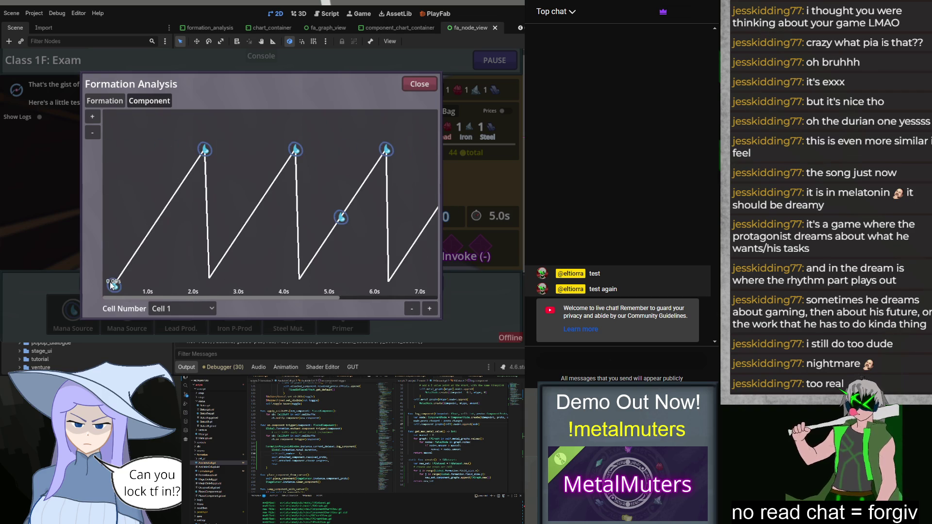
left_click_drag(289, 241, 214, 255)
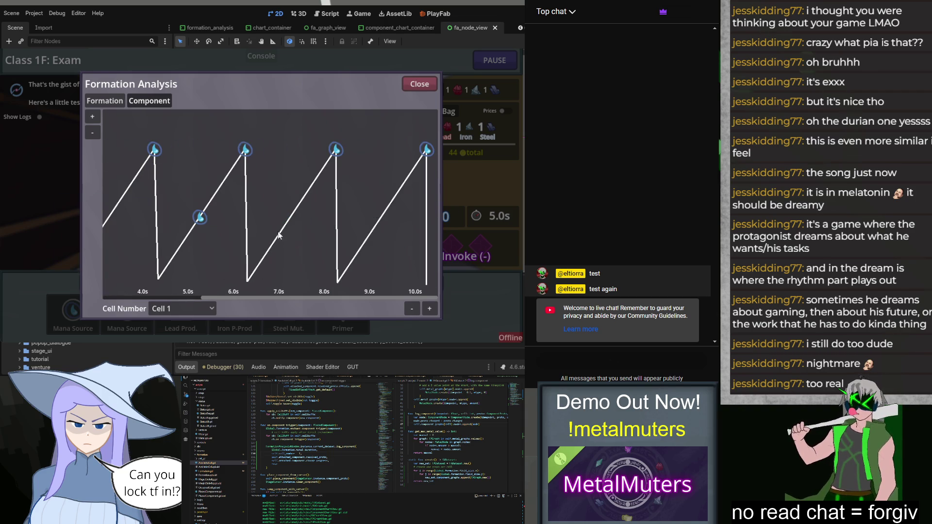
mouse_move(281, 243)
left_mouse_down()
mouse_move(219, 186)
mouse_move(264, 220)
mouse_move(179, 234)
left_mouse_up()
mouse_move(205, 221)
scroll(273, 209, "left", 3)
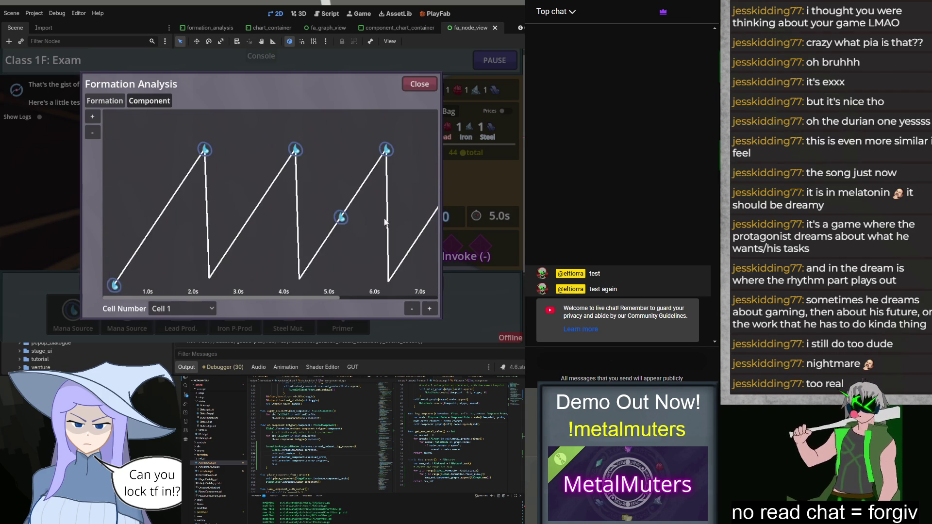
Chart Cell 4, then Cell 5, then close the analysis and return to the menu.
left_click(185, 310)
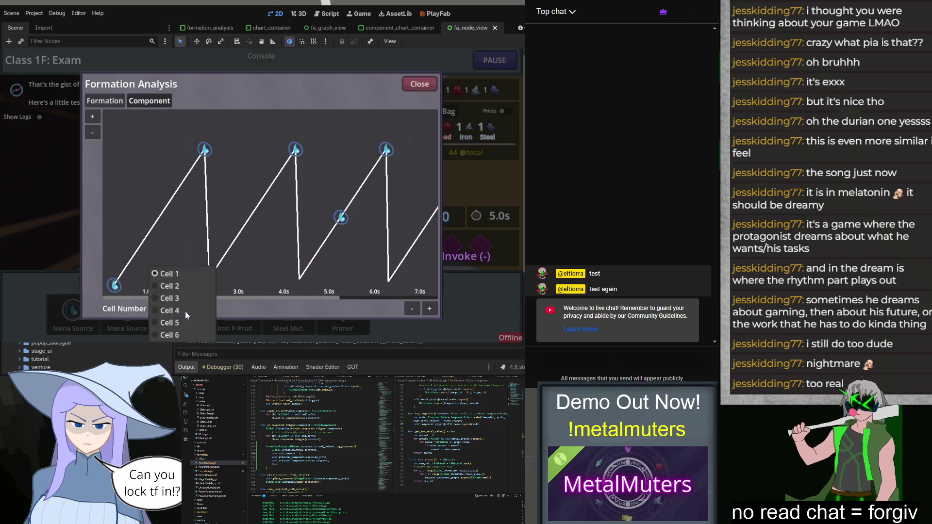
left_click(183, 313)
scroll(353, 213, "right", 3)
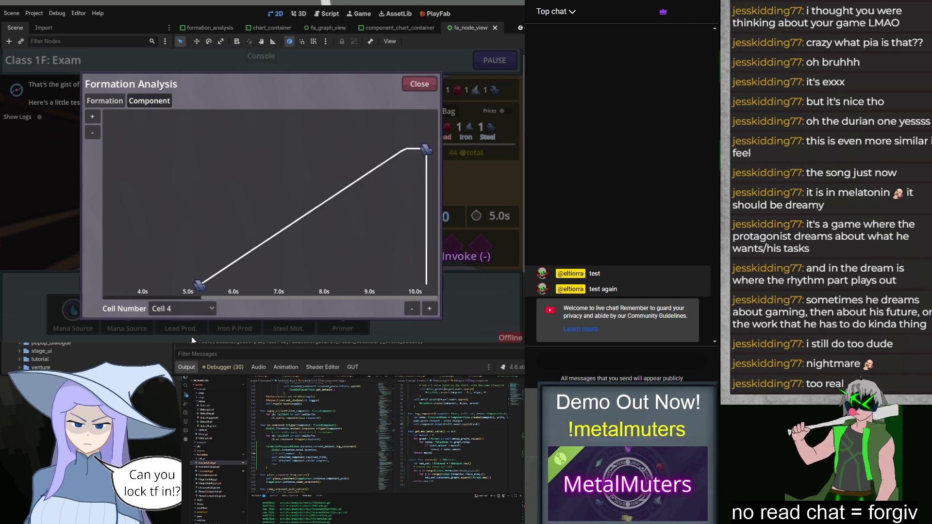
left_click(183, 313)
left_click(183, 322)
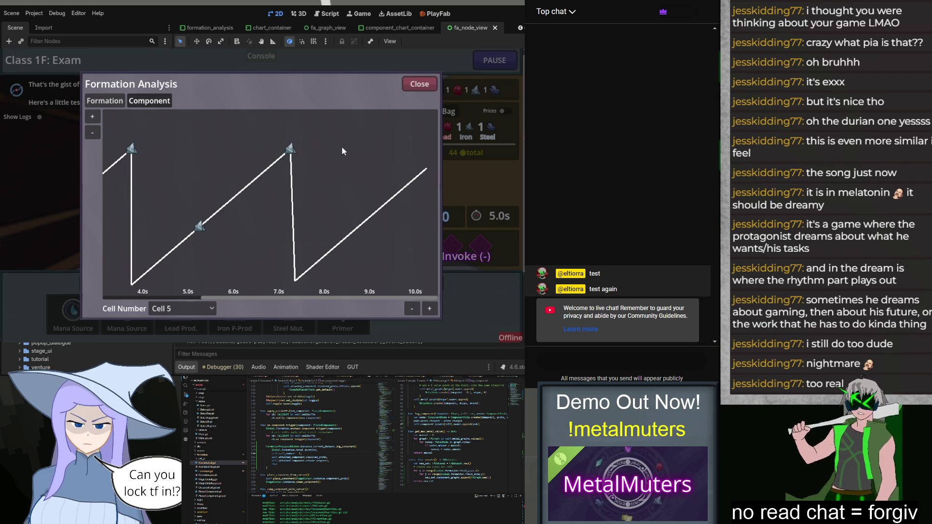
left_click(417, 84)
left_click(281, 233)
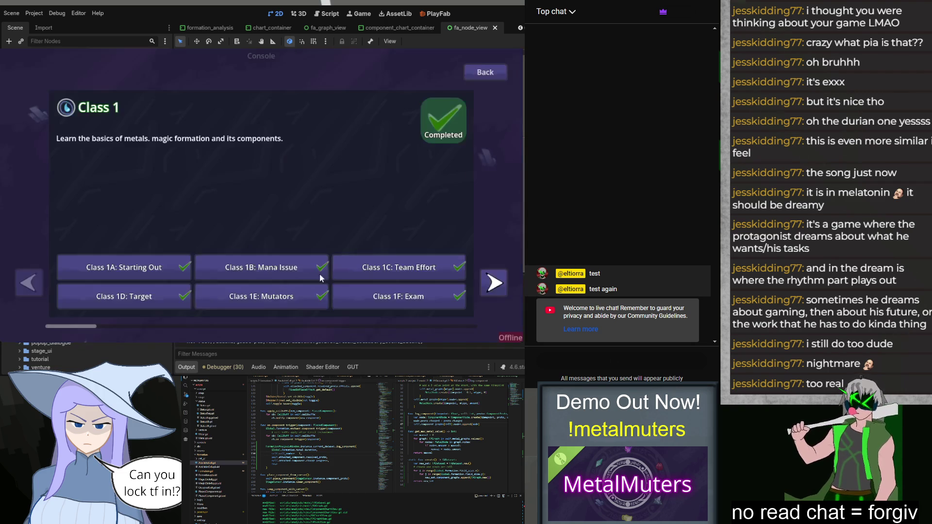
Continue the saved Day 36 Venture run and start its board.
left_click(483, 72)
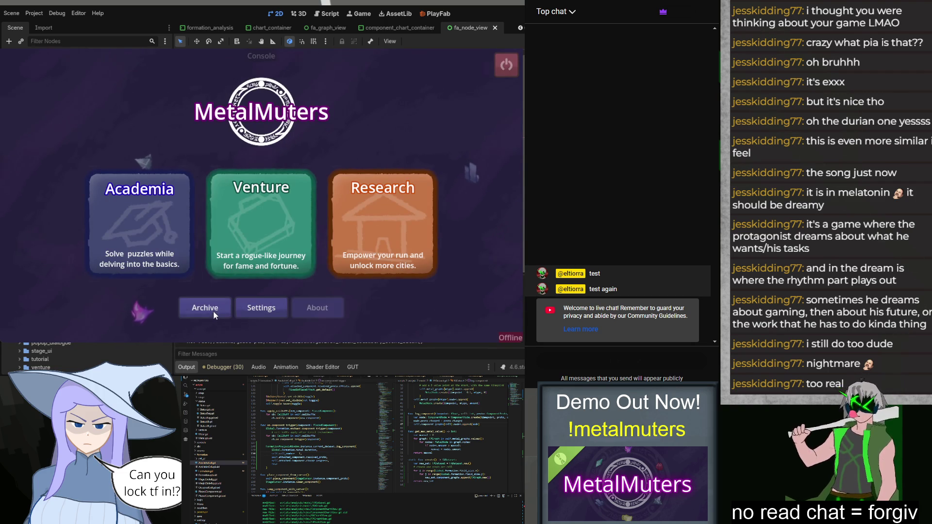
left_click(244, 236)
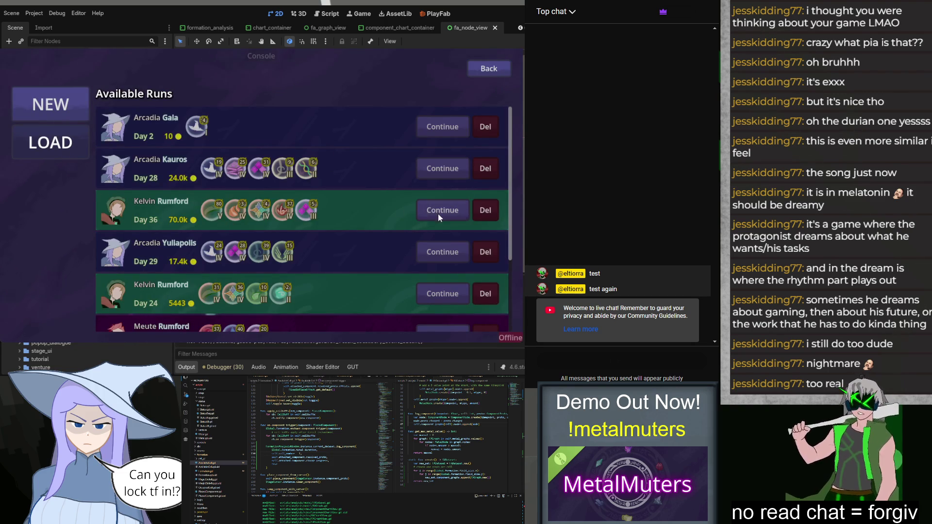
left_click(350, 228)
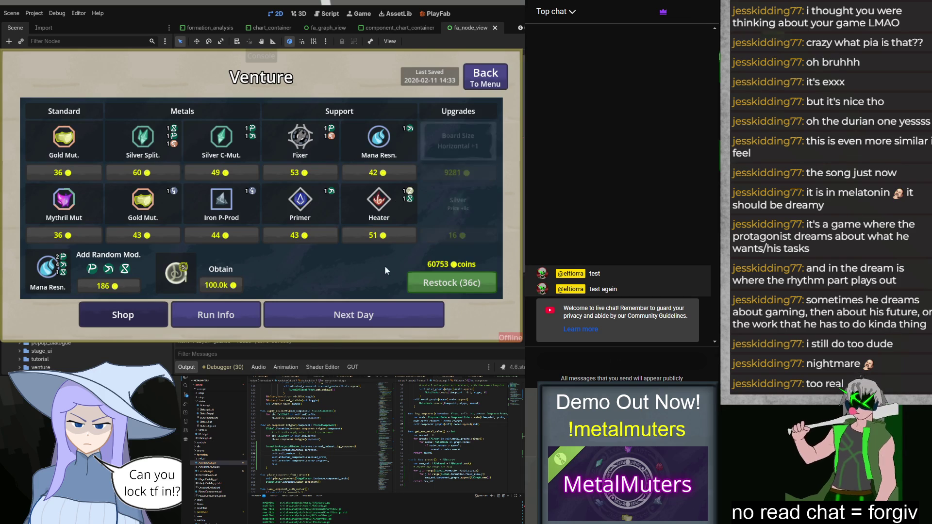
left_click(342, 315)
left_click(418, 164)
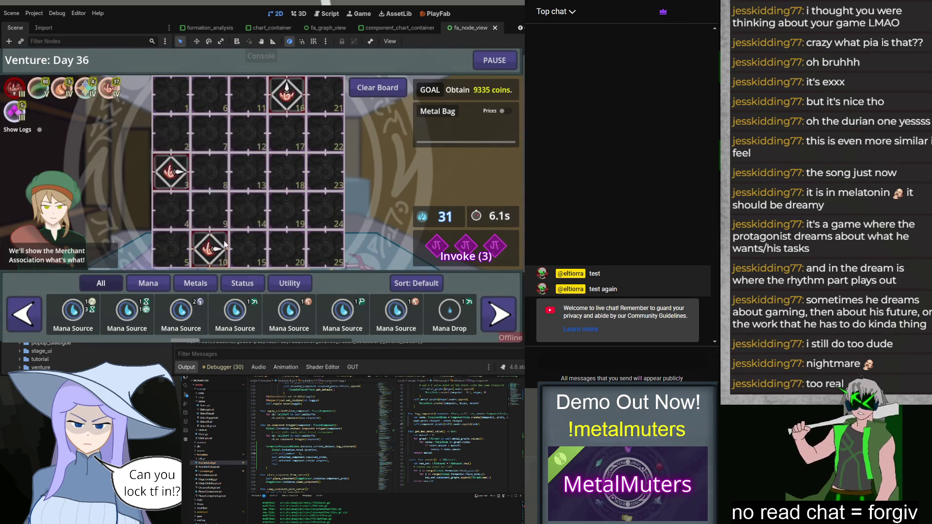
Place six Iron H-Prods in cells 15, 20, 8, 13, 11 and 6.
left_click(196, 283)
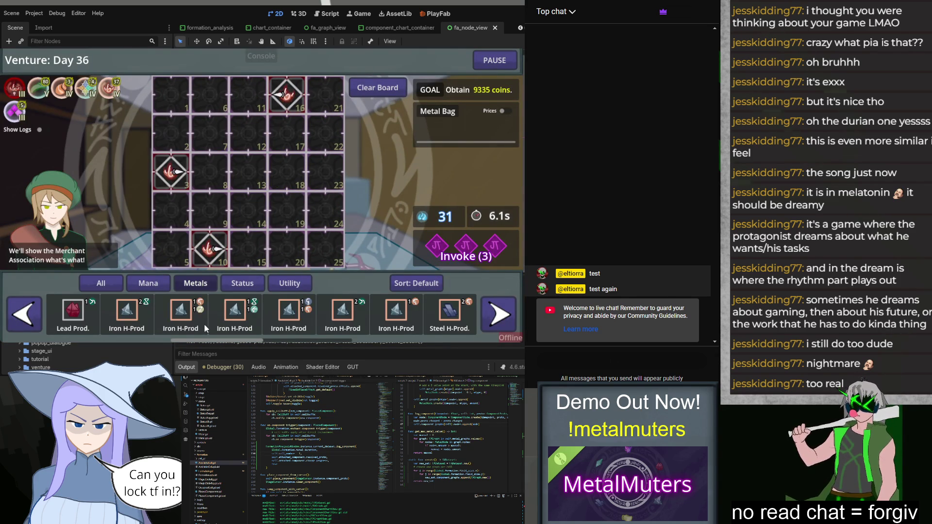
left_click(191, 319)
left_click(247, 249)
left_click(288, 316)
left_click(286, 248)
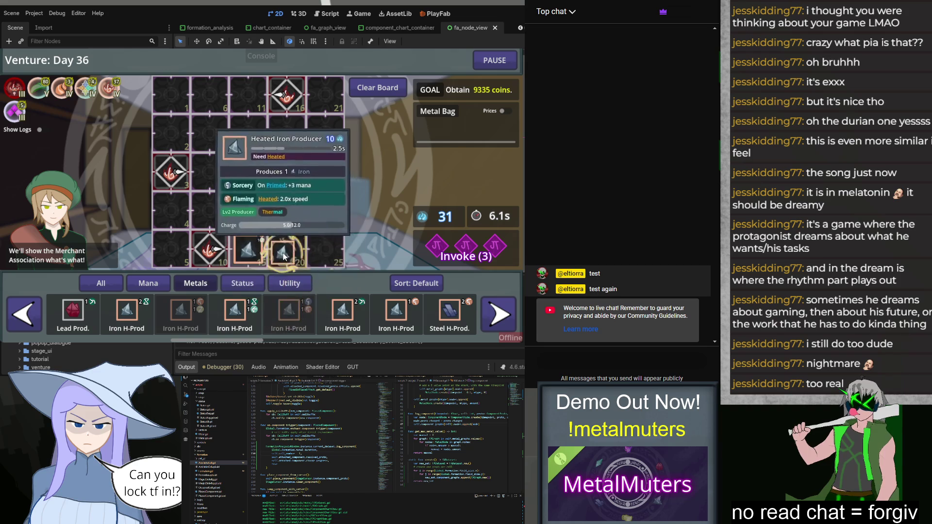
left_click(343, 315)
left_click(210, 172)
left_click(395, 316)
left_click(248, 172)
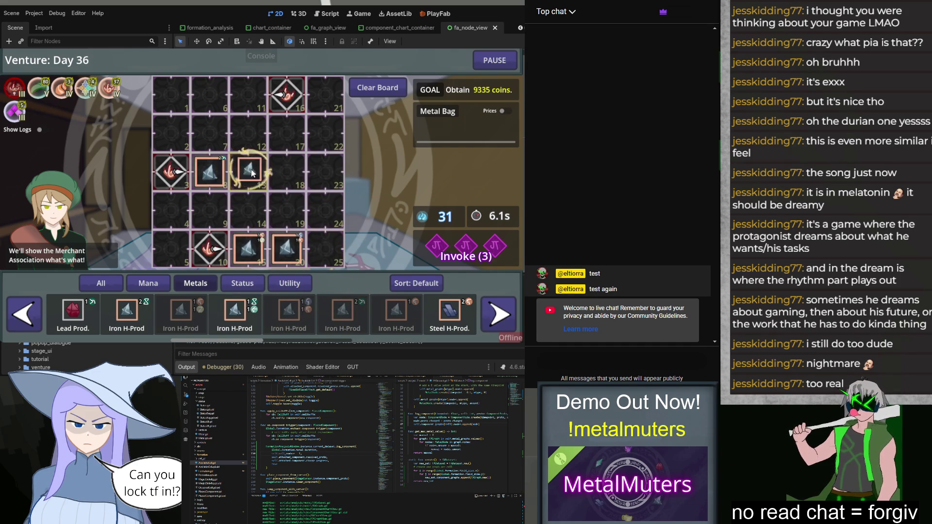
left_click(126, 315)
left_click(248, 95)
left_click(234, 315)
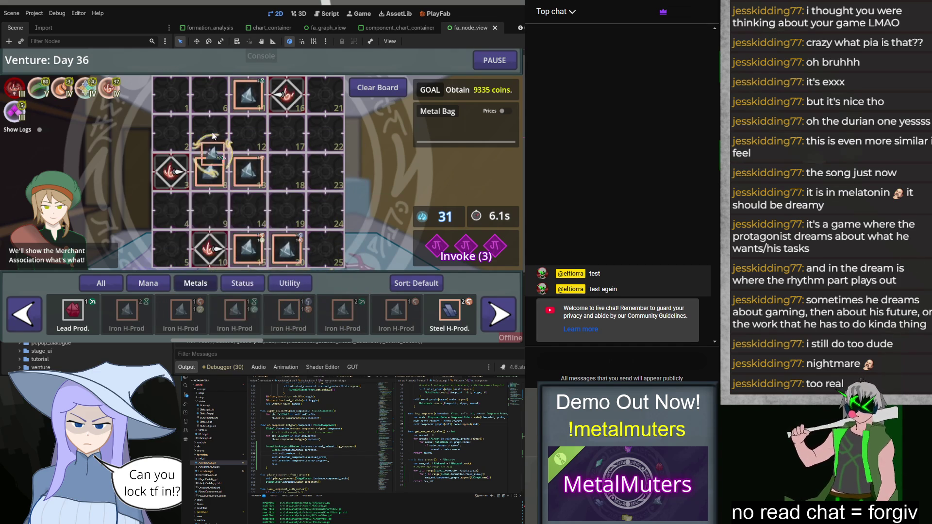
left_click(209, 95)
Place three Heaters in cells 1, 18 and 25.
left_click(242, 283)
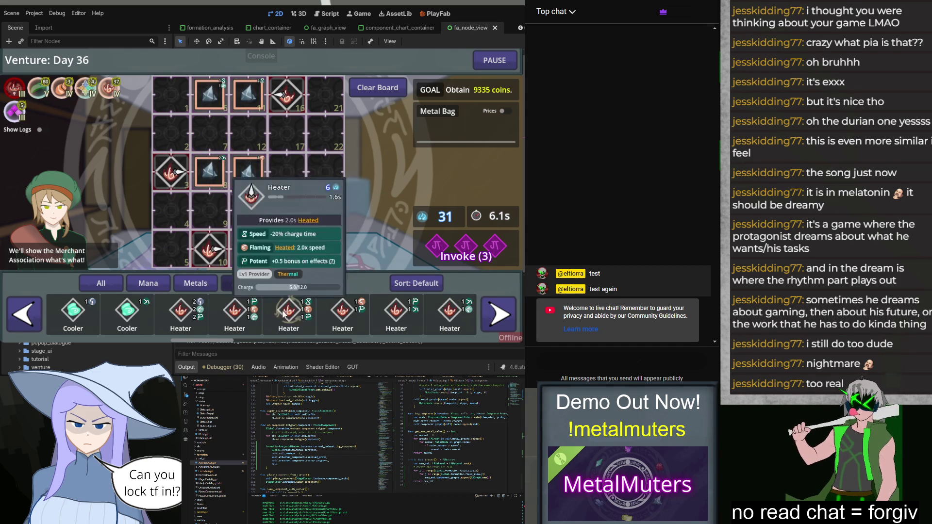
left_click(183, 318)
left_click(170, 95)
left_click(235, 315)
left_click(286, 172)
left_click(288, 315)
left_click(325, 250)
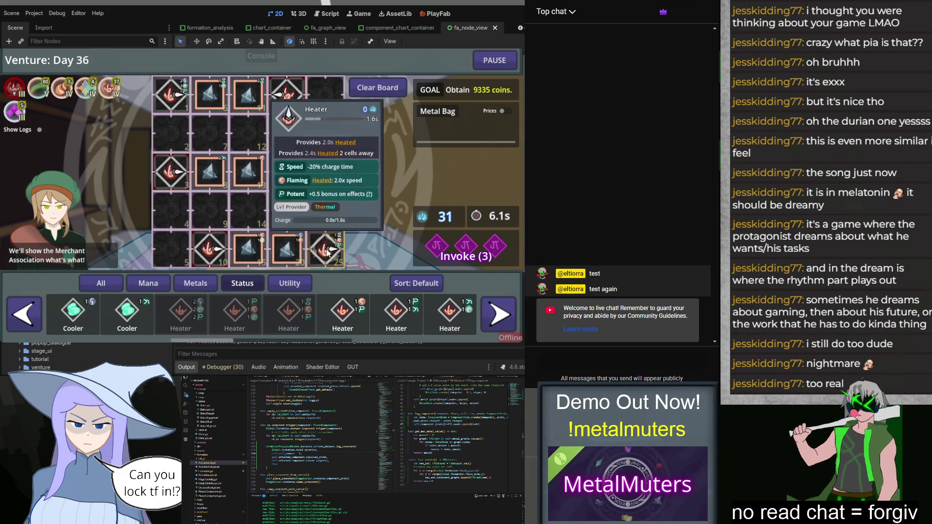
Place eight Time Dilators in cells 5, 4, 9, 14, 19, 24, 23 and 22.
left_click(290, 283)
left_click(234, 316)
left_click(169, 249)
left_click(181, 315)
left_click(171, 211)
left_click(127, 315)
left_click(209, 211)
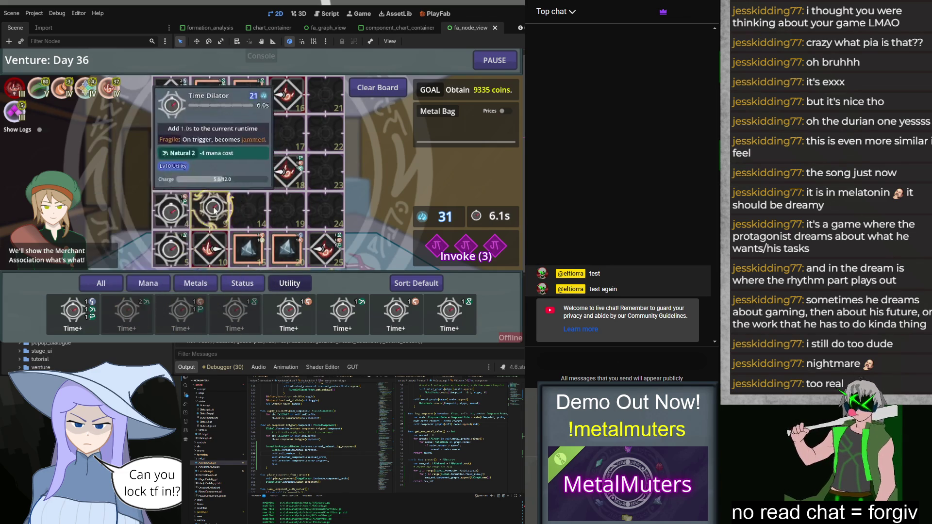
left_click(289, 316)
left_click(248, 211)
left_click(343, 316)
left_click(286, 211)
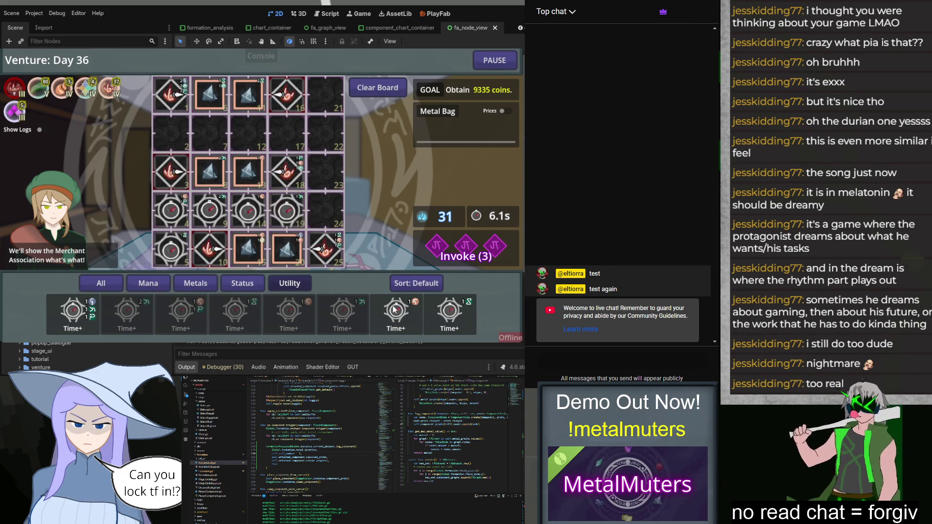
left_click(395, 315)
left_click(325, 221)
left_click(450, 315)
left_click(326, 173)
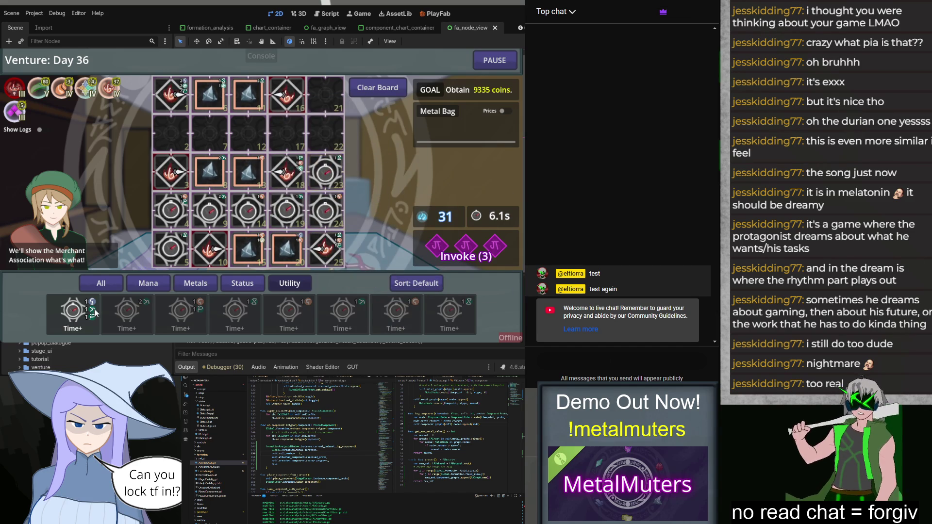
left_click(73, 315)
left_click(302, 139)
mouse_move(335, 182)
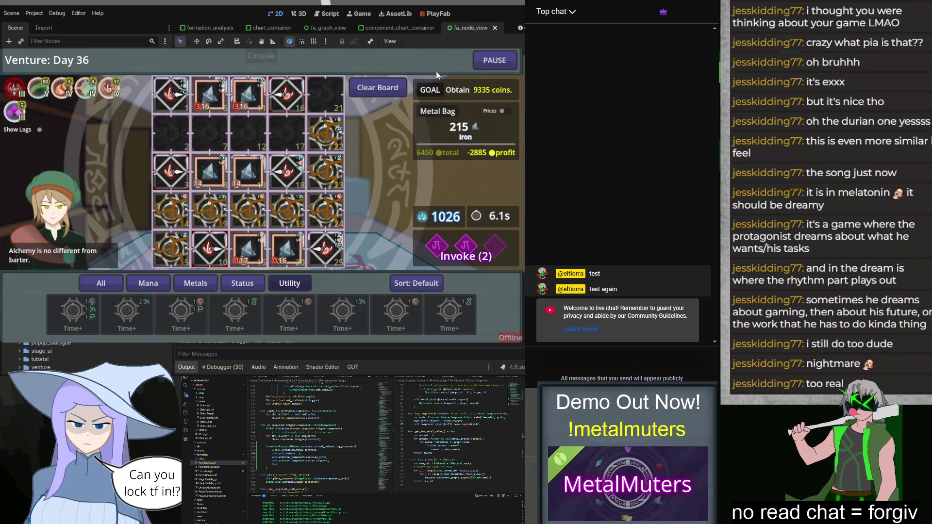
Pause the running Day 36 board and bring up the Formation Analysis chart.
left_click(487, 62)
left_click(286, 204)
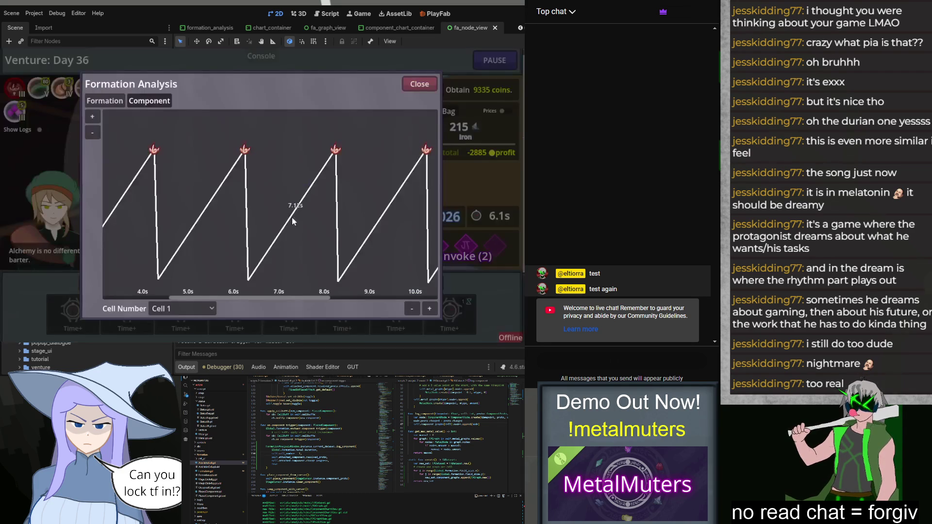
Switch the component chart to Cell 15 and pan the graph.
left_click_drag(370, 189, 244, 194)
left_click(183, 308)
left_click(181, 238)
mouse_move(289, 246)
left_mouse_down()
mouse_move(302, 272)
mouse_move(171, 266)
mouse_move(473, 272)
left_mouse_up()
left_click_drag(352, 269, 376, 266)
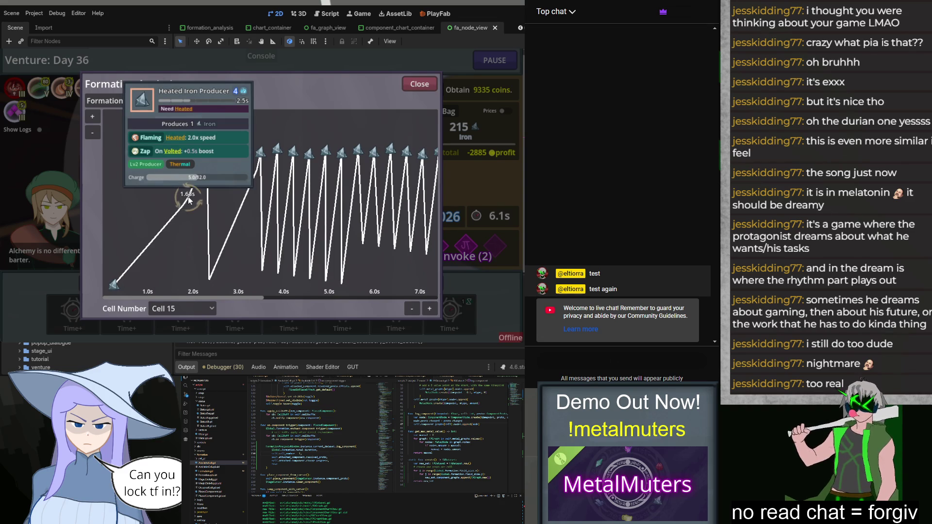
Read the Heated Iron Producer's charge timings on the graph, then close Formation Analysis.
mouse_move(190, 189)
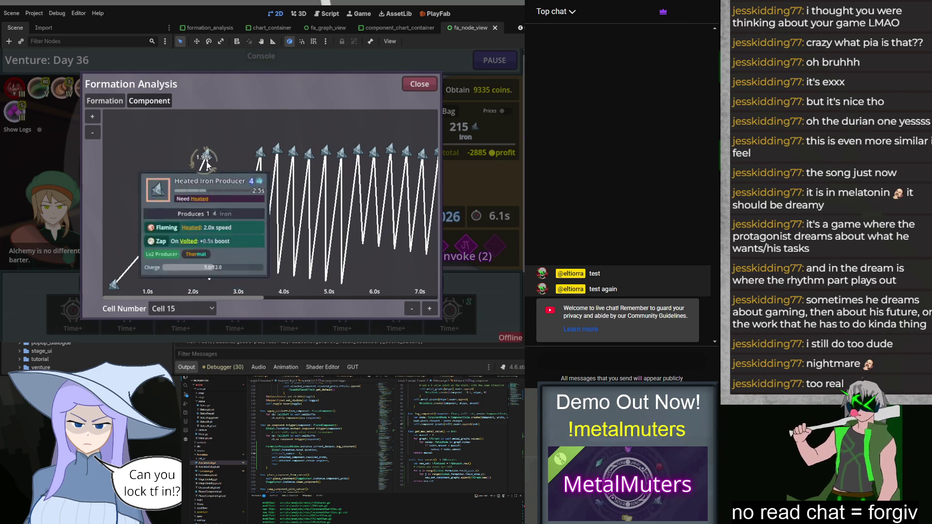
mouse_move(209, 155)
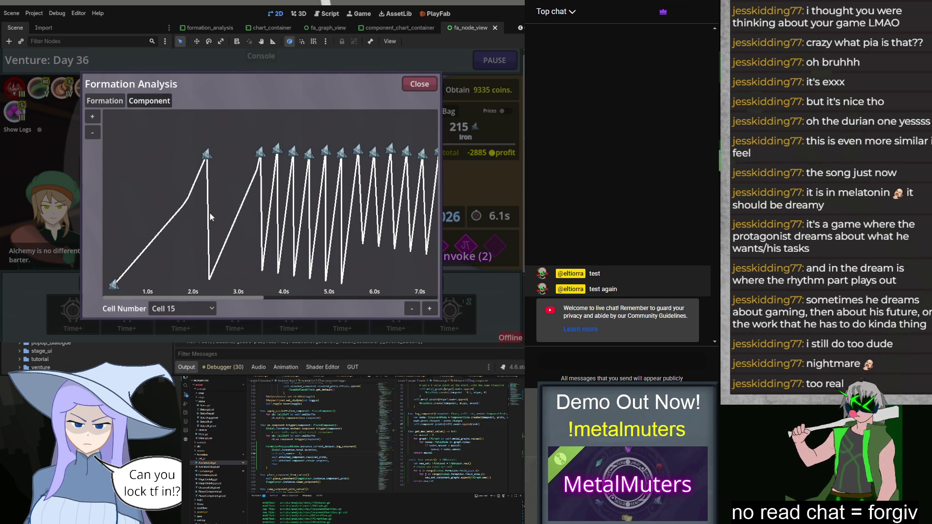
mouse_move(211, 286)
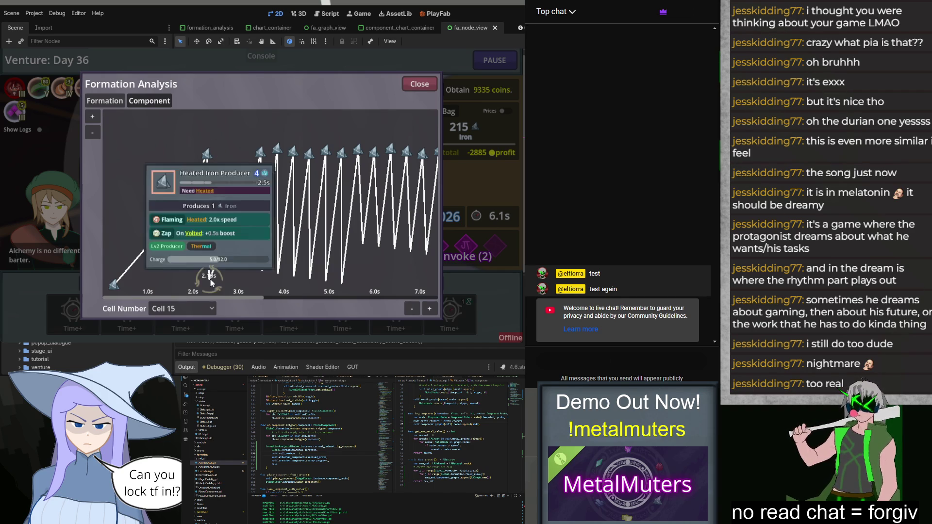
mouse_move(218, 253)
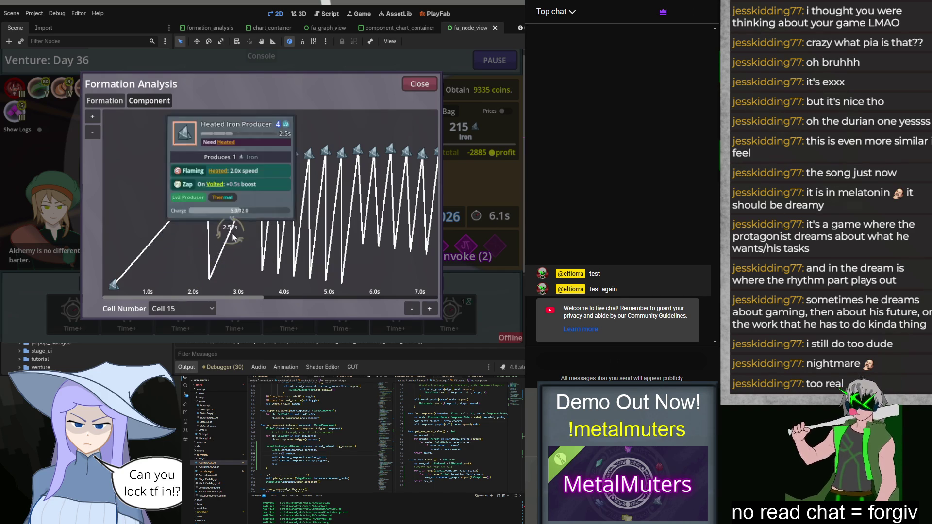
mouse_move(245, 204)
mouse_move(261, 155)
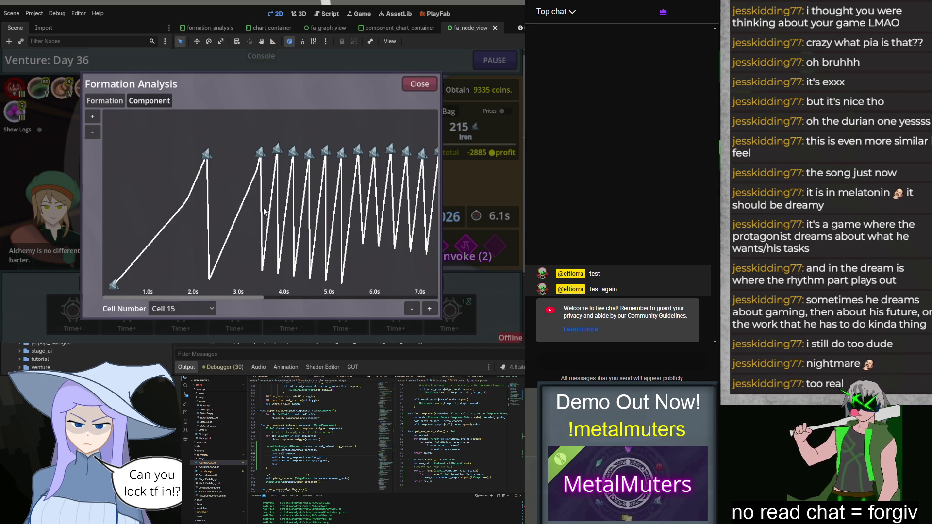
mouse_move(281, 231)
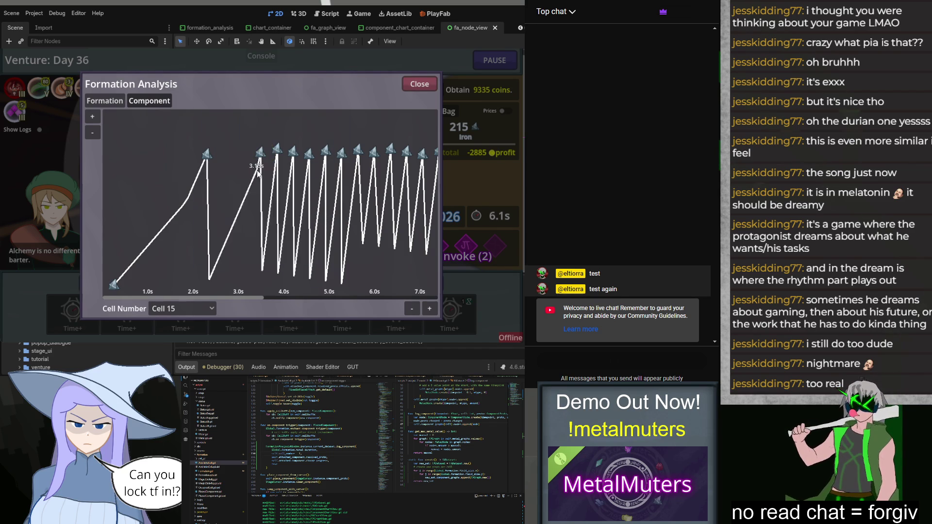
mouse_move(256, 171)
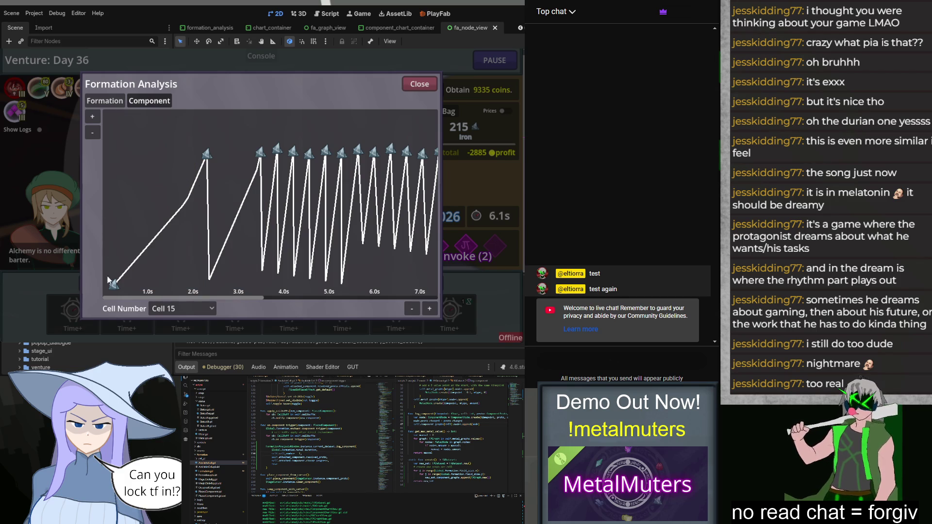
mouse_move(135, 267)
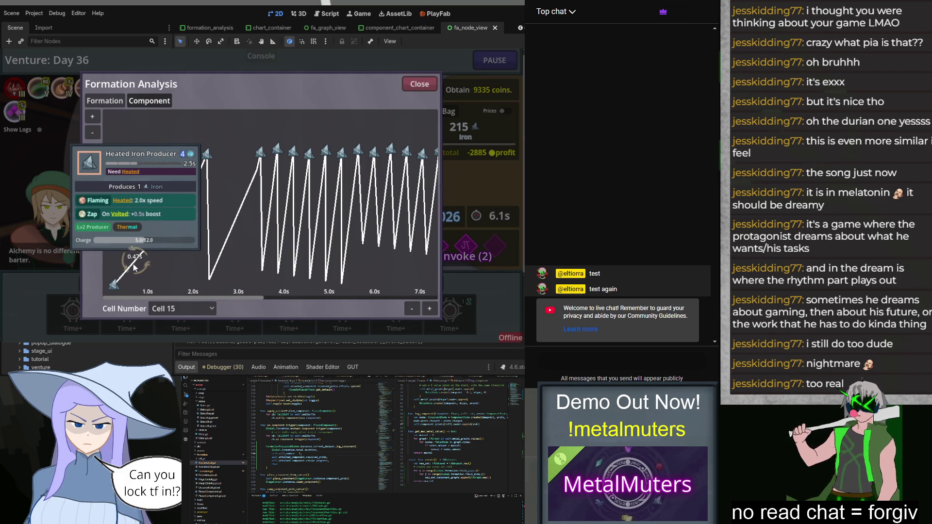
mouse_move(164, 235)
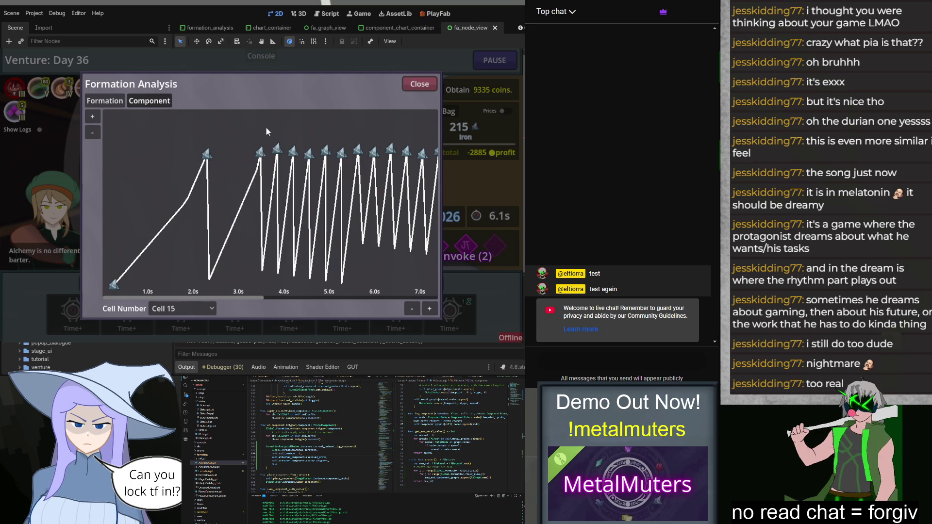
left_click(422, 85)
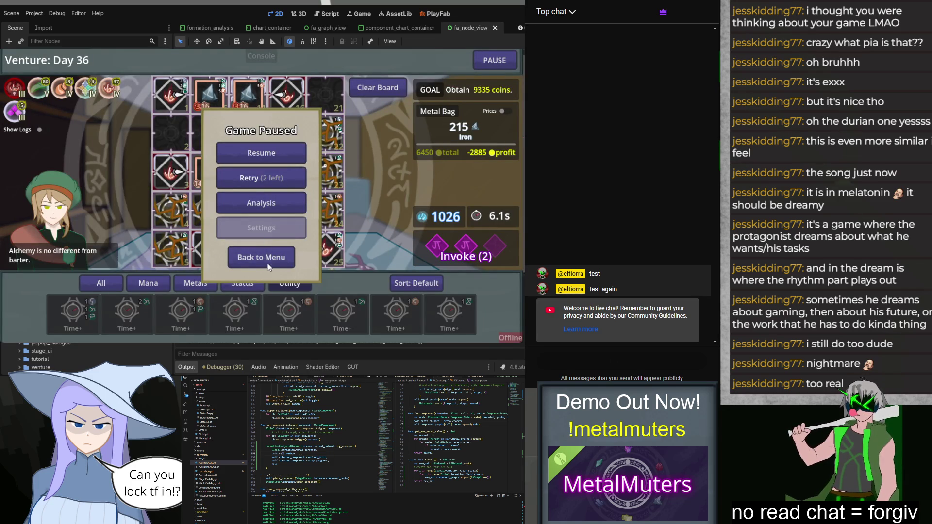
Leave the paused run for the main menu and quit the game to the editor.
left_click(268, 267)
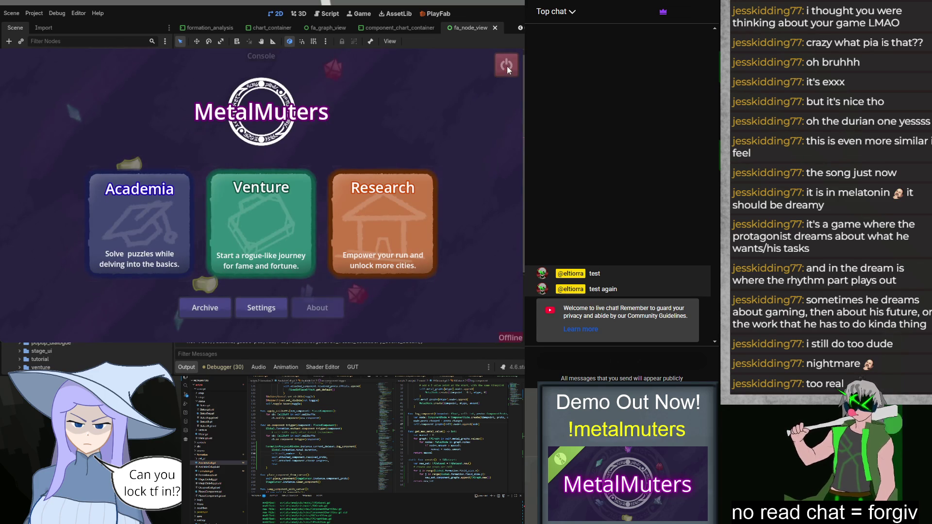
left_click(507, 66)
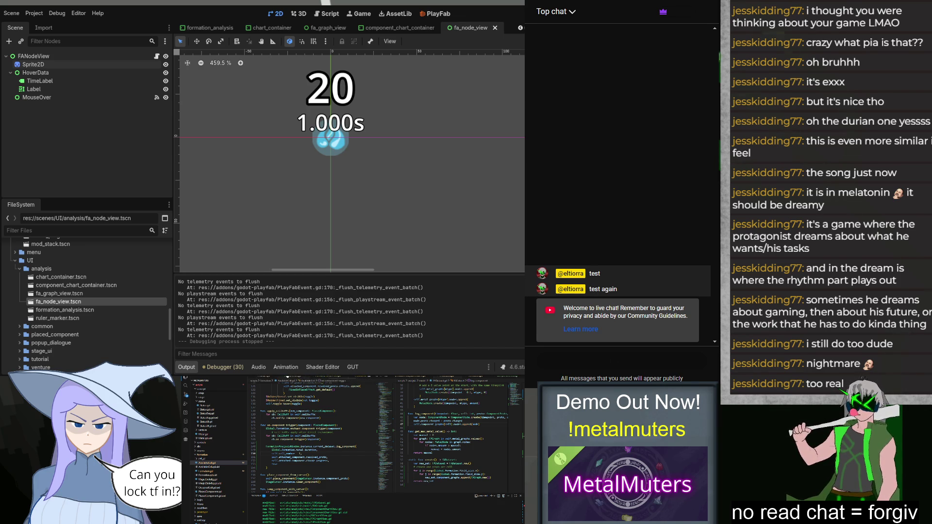
Switch scripts in VS Code, then open ComponentPopupData.gd from the explorer.
left_click(321, 378)
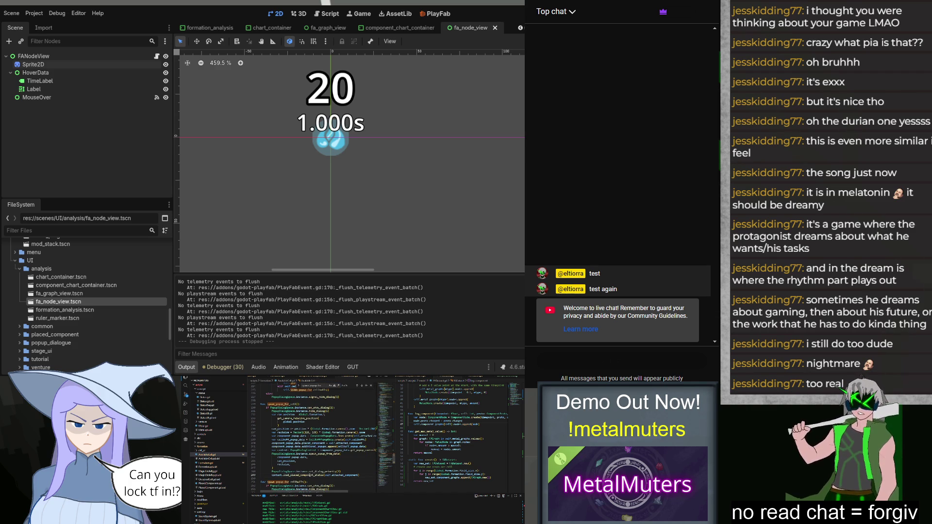
left_click(343, 432)
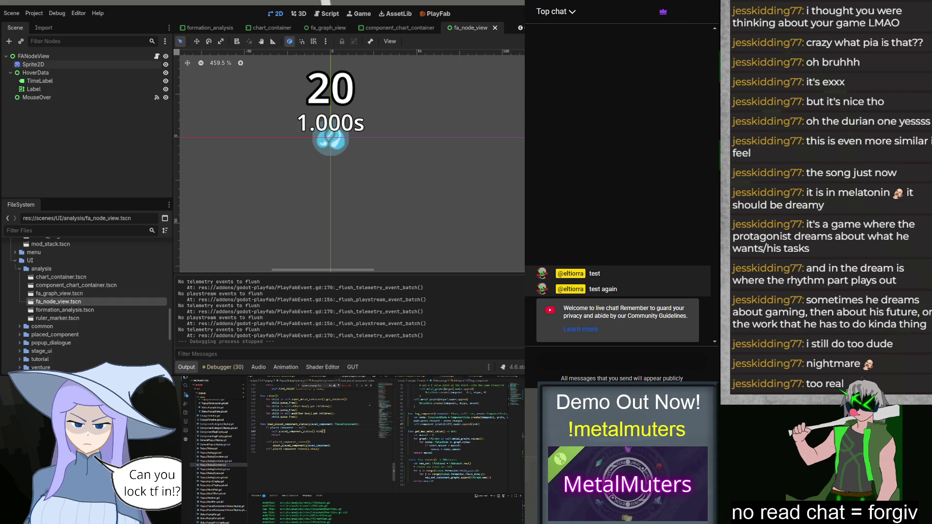
left_click(360, 414)
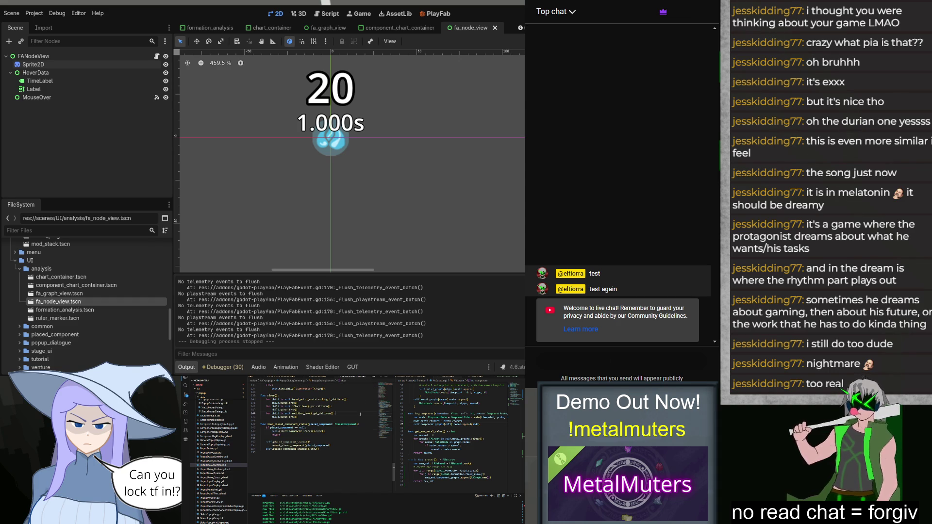
mouse_move(293, 442)
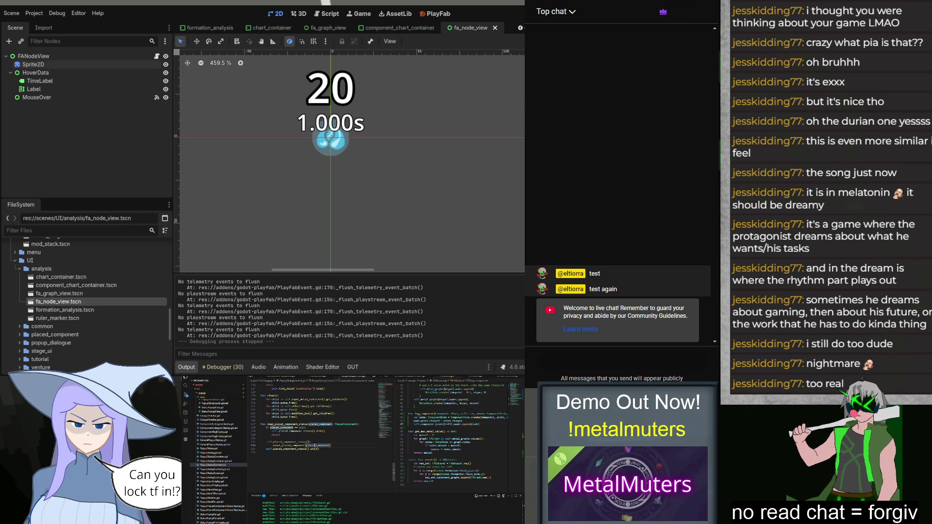
scroll(315, 432, "up", 2)
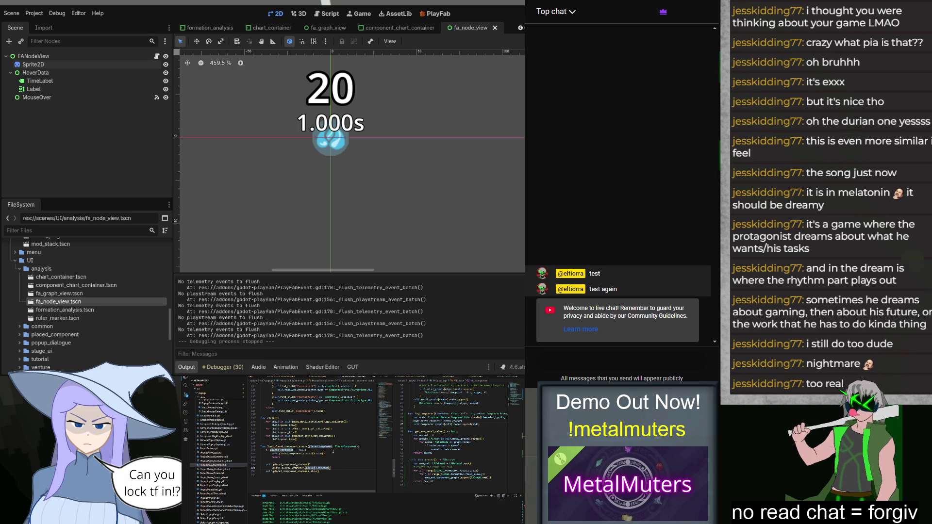
scroll(225, 457, "up", 3)
scroll(225, 457, "up", 5)
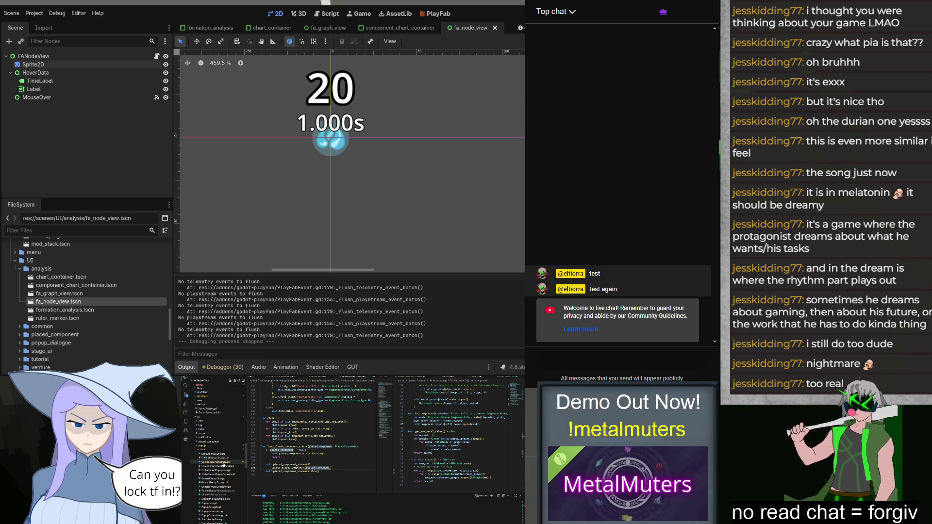
left_click(216, 462)
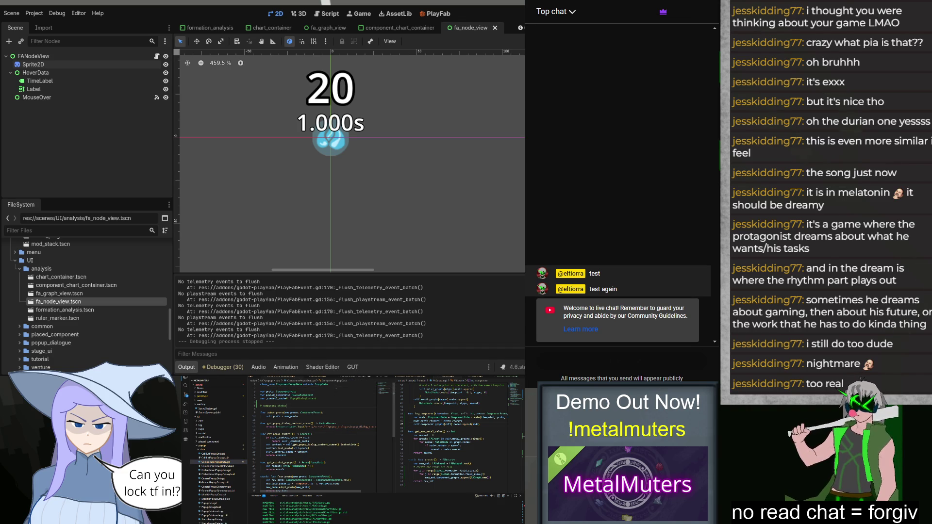
Draft and save a 'class ComponentTree' line, then delete the half-written class lines.
type("class ComponentTree:")
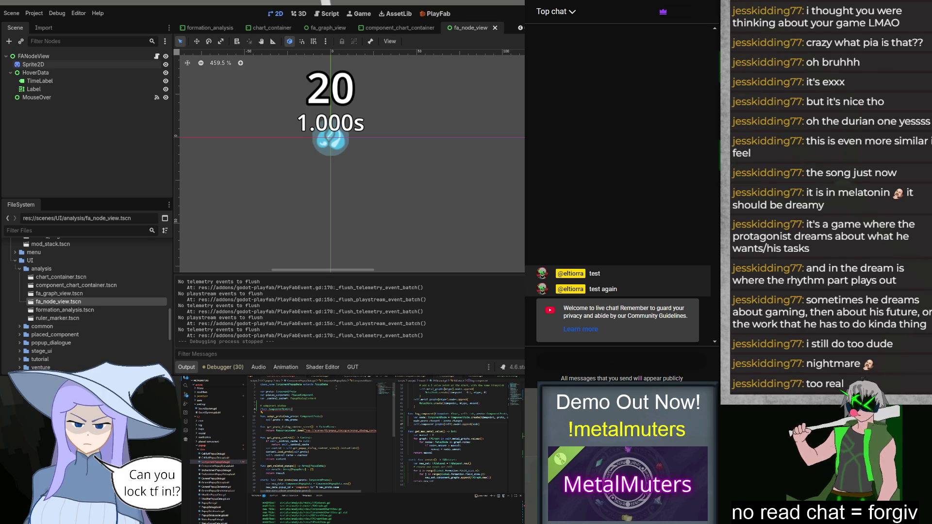
key("ctrl+s")
key("F12")
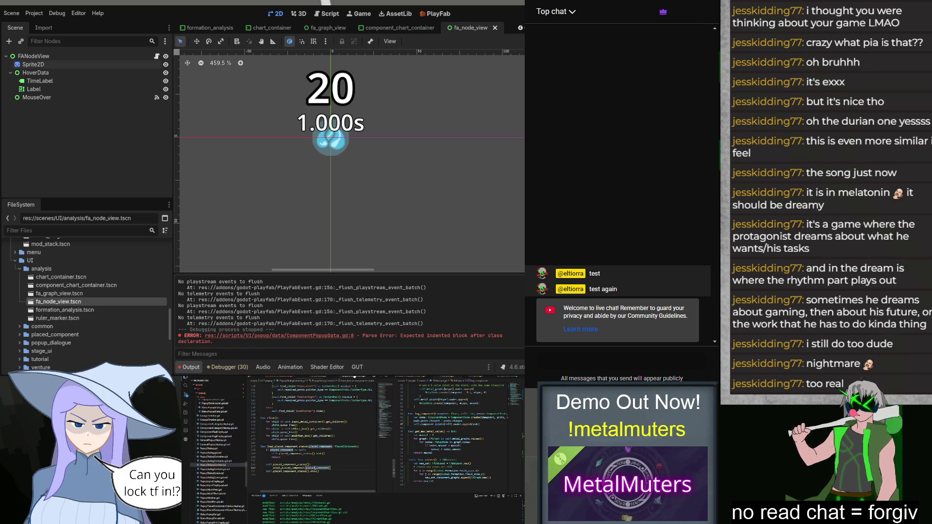
key("F12")
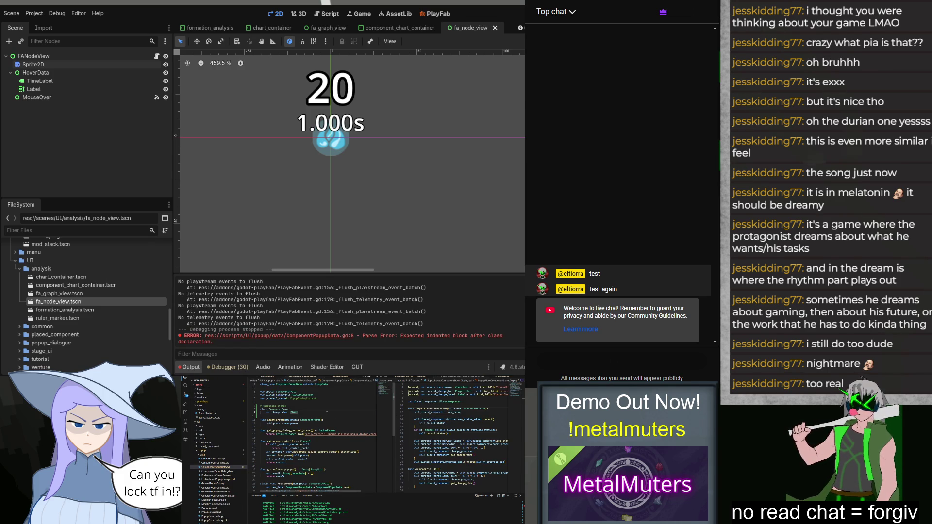
key("BackSpace")
key("BackSpace")
key("BackSpace")
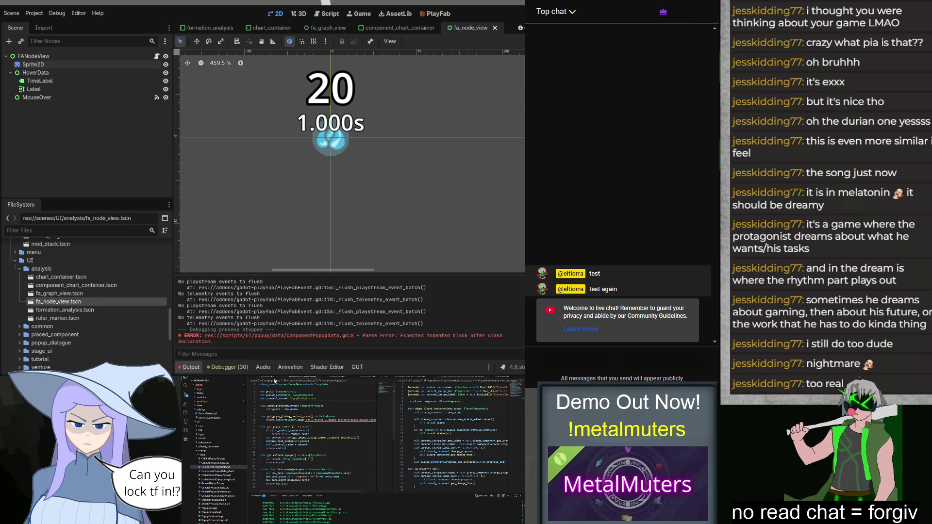
Create a new file PlacedComponentData.gd inside the model folder.
scroll(229, 463, "up", 3)
scroll(229, 462, "down", 5)
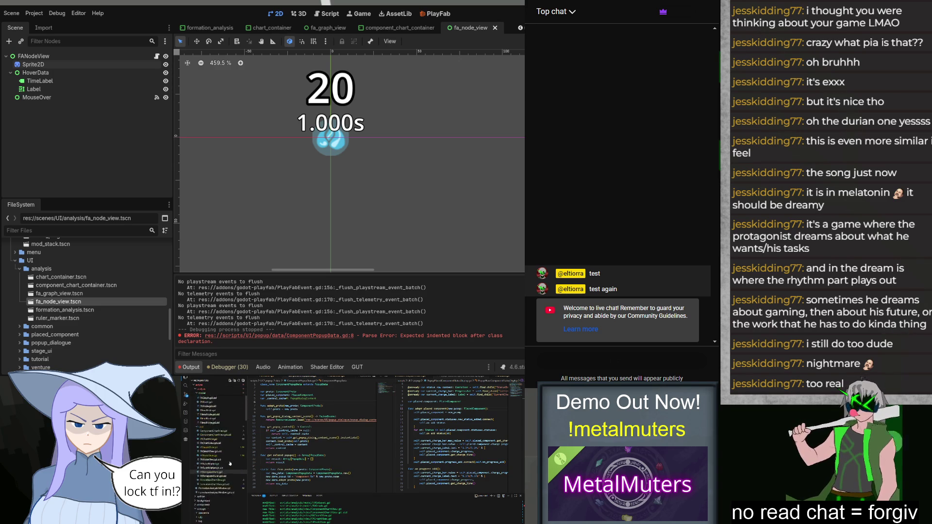
scroll(229, 463, "up", 3)
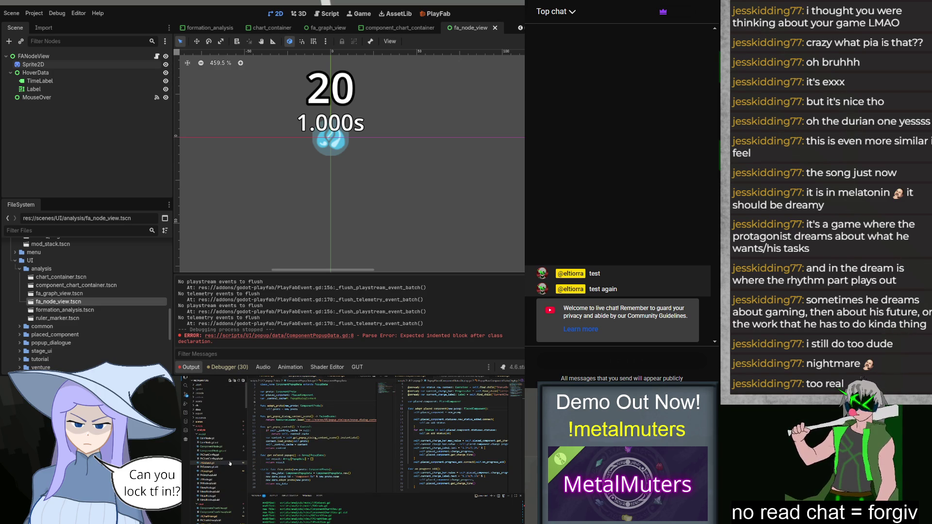
right_click(211, 436)
left_click(216, 438)
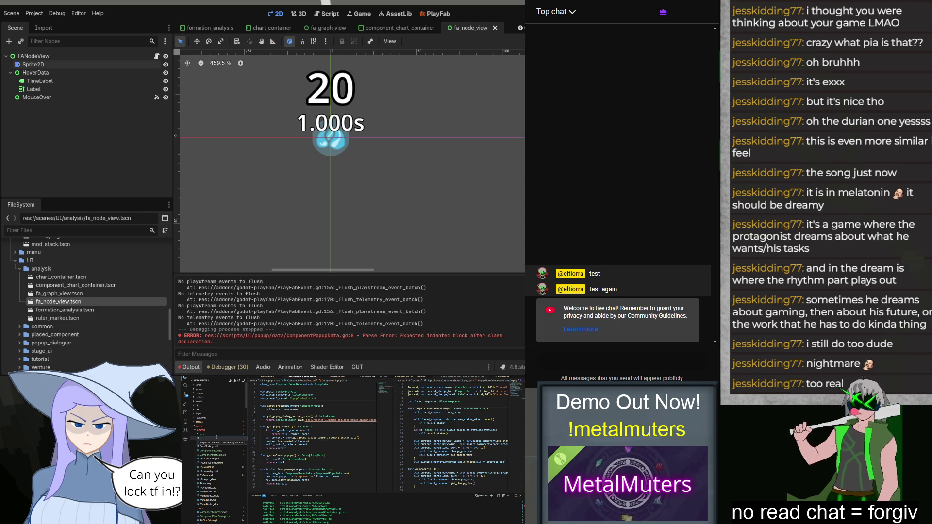
type("Component")
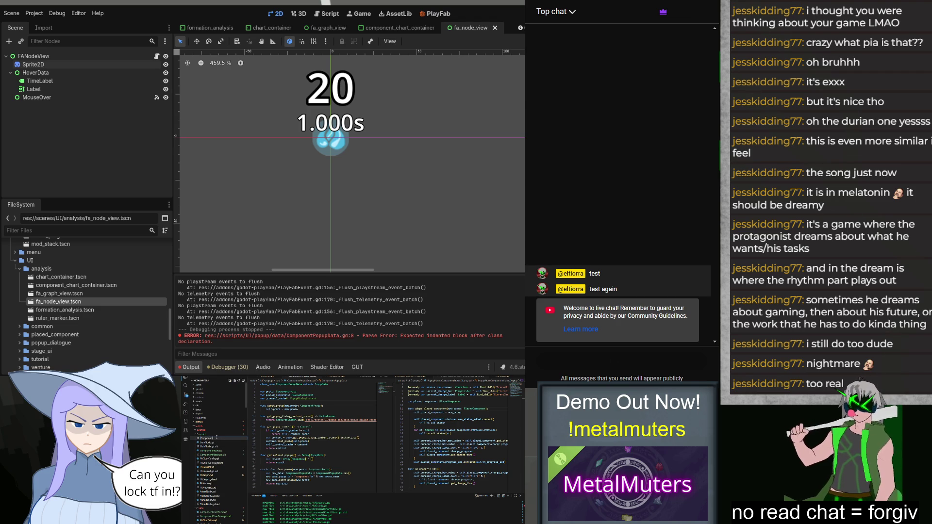
type("Store")
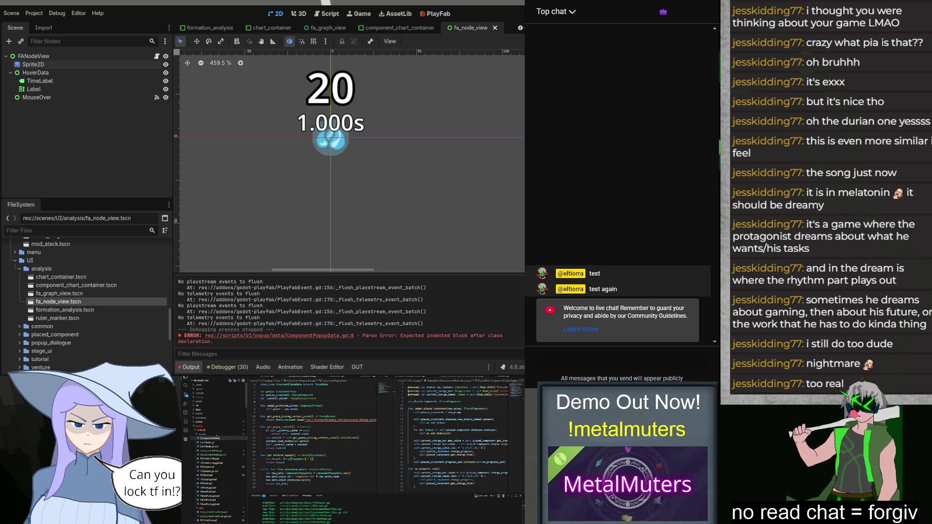
key("Return")
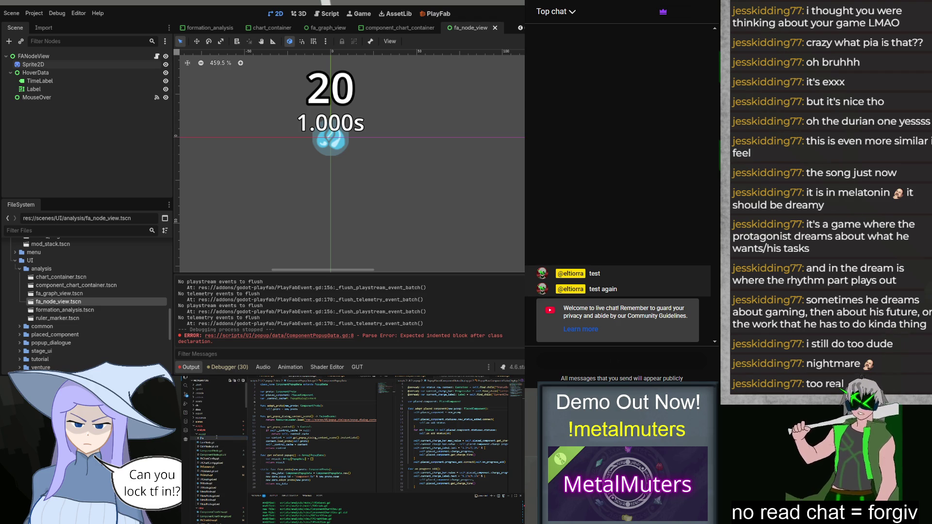
type("ponentData.gd")
key("Return")
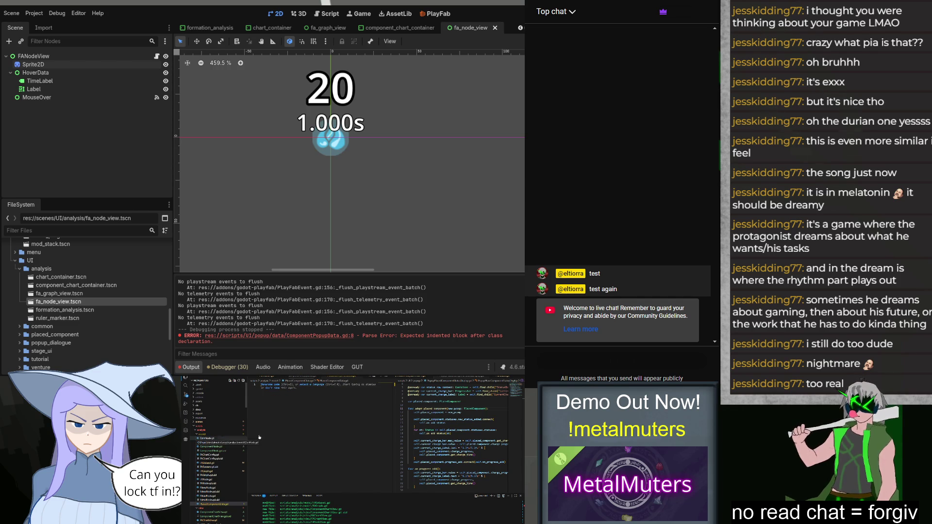
Declare class_name PlacedComponentData and a 'var charge_time: float' field.
type("class_")
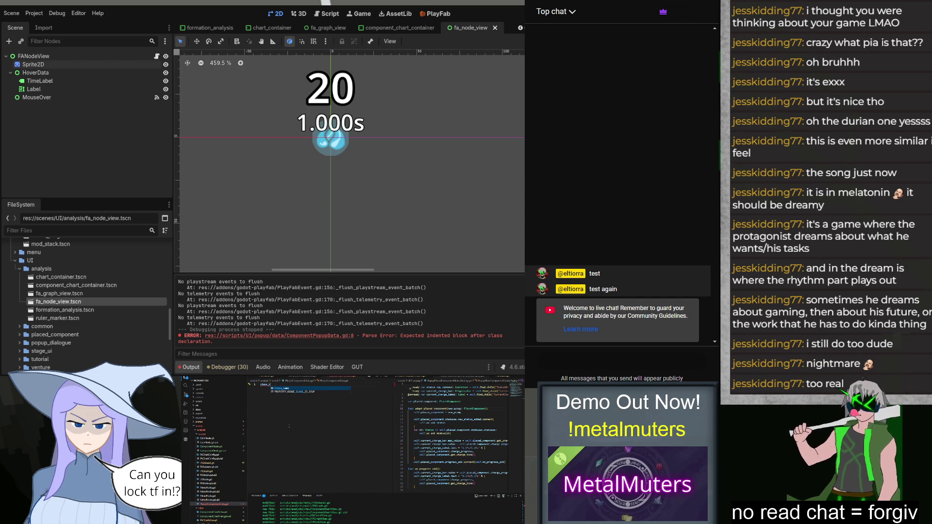
type("name PlacedComponentData")
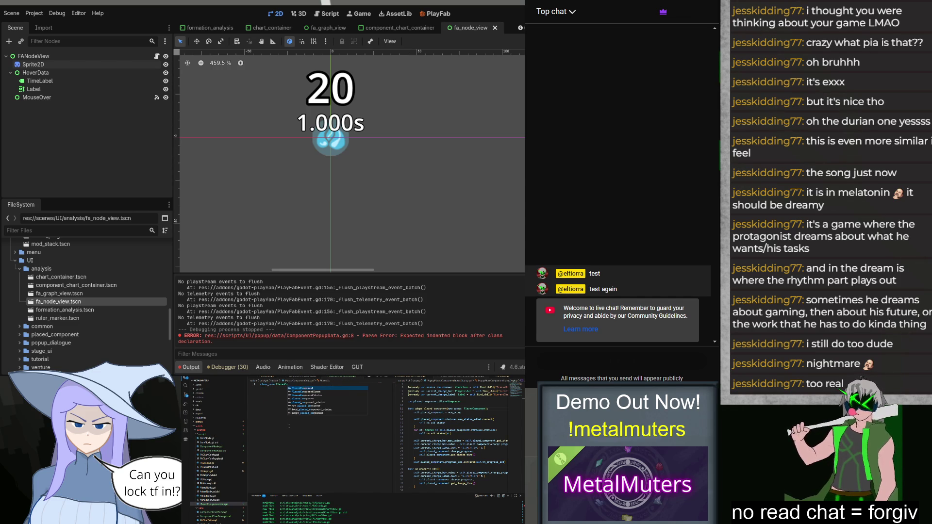
key("Return")
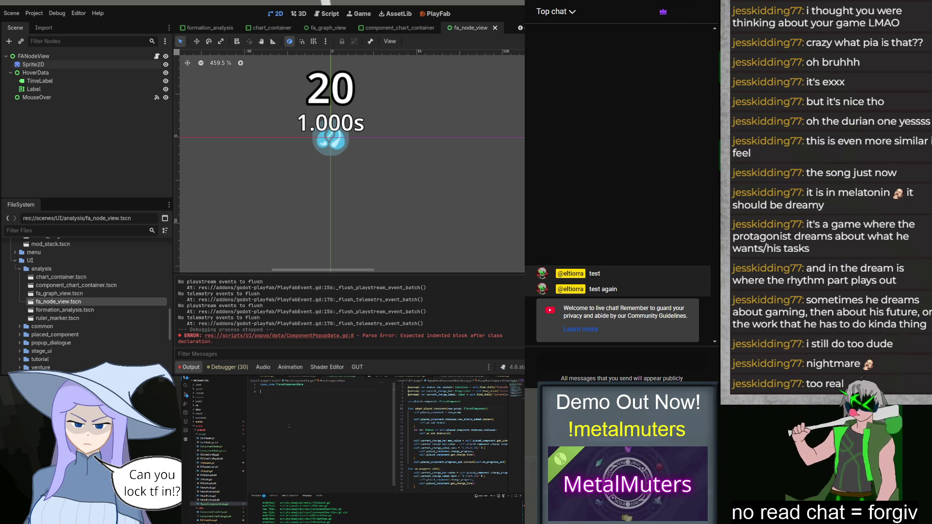
type("var charge")
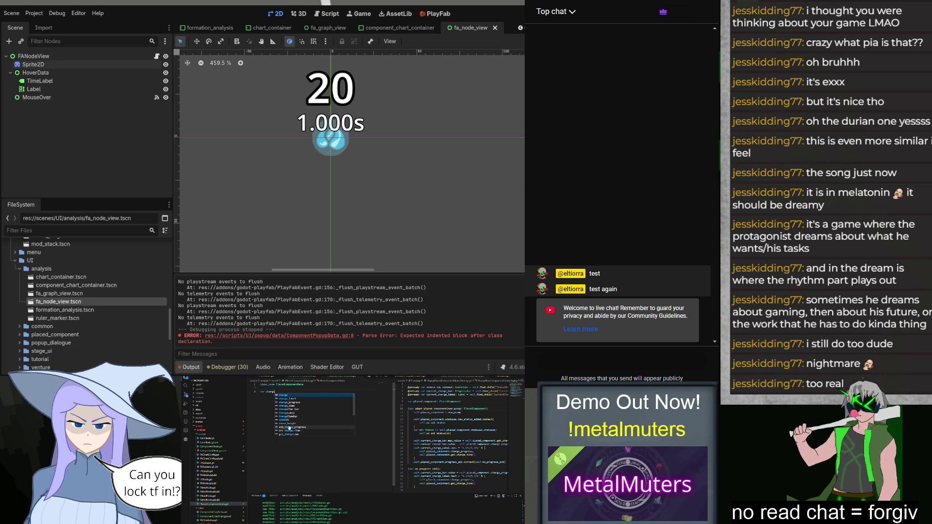
key("Down")
key("Down")
key("Down")
key("Return")
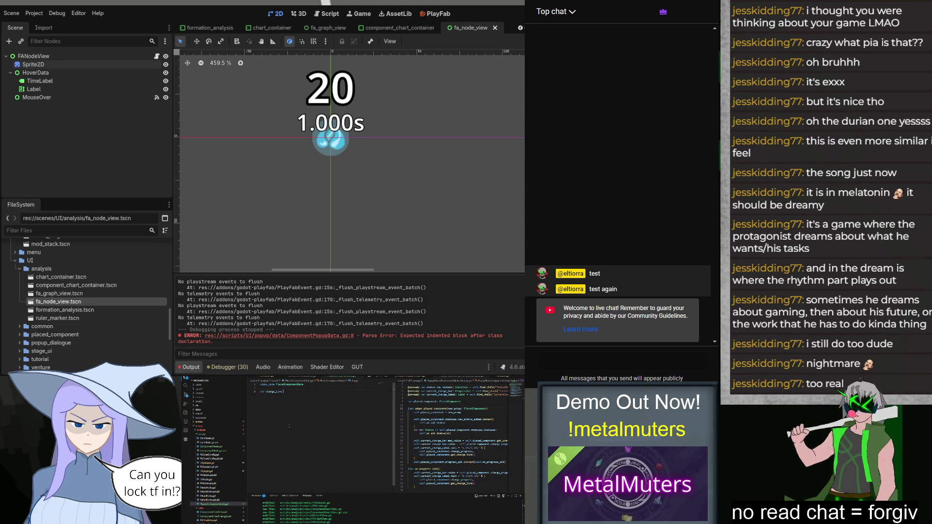
type(":")
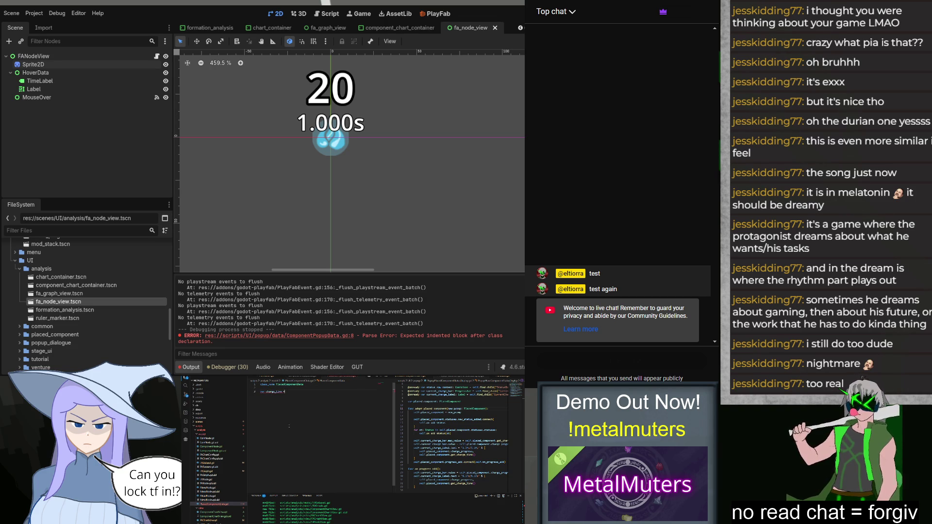
type(" float")
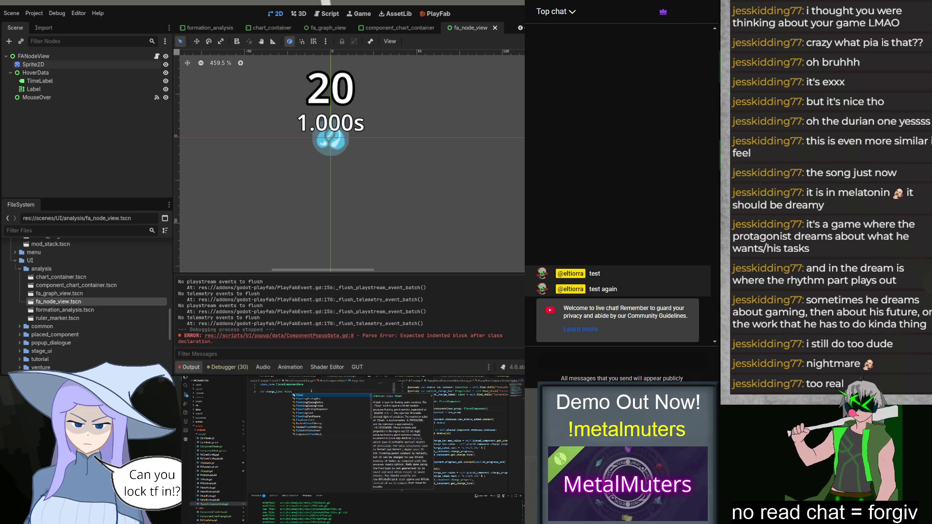
key("Escape")
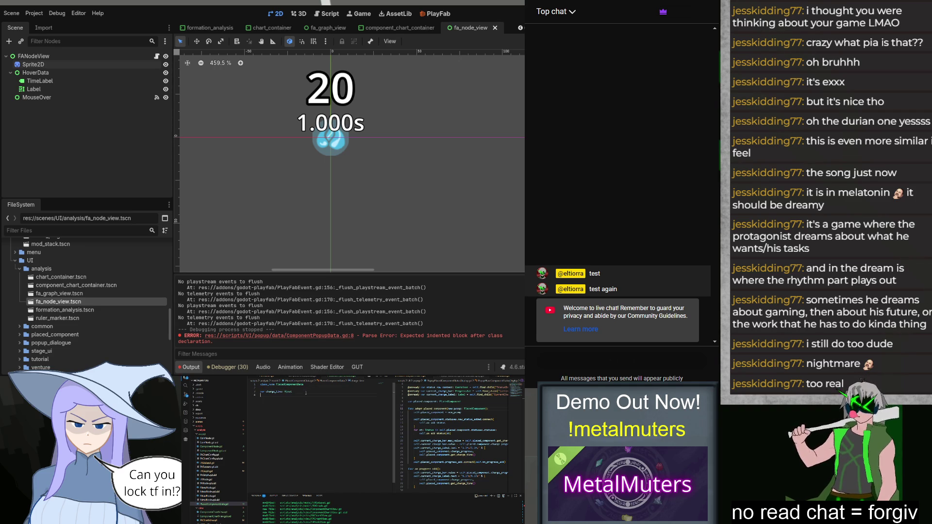
Add a status_durations Dictionary[Status.Type, float] field and begin a fade float field.
type("var ")
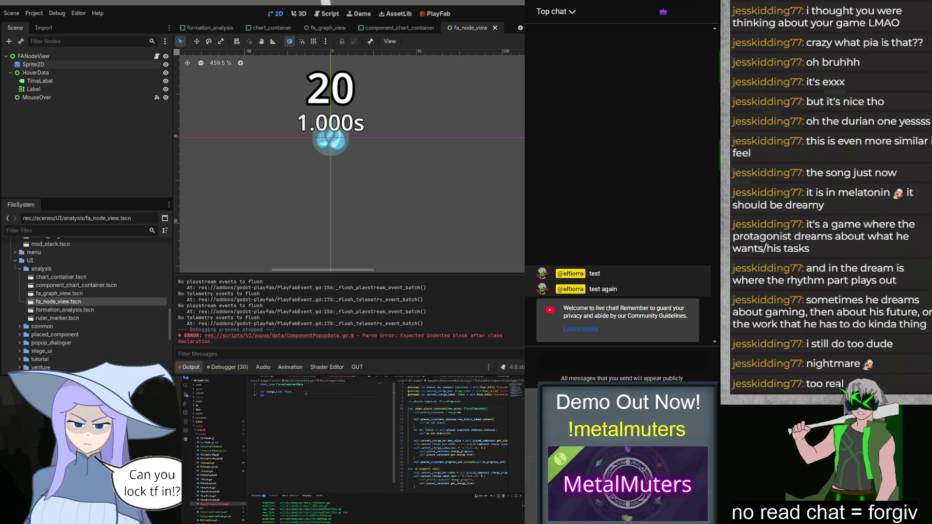
type("status_du")
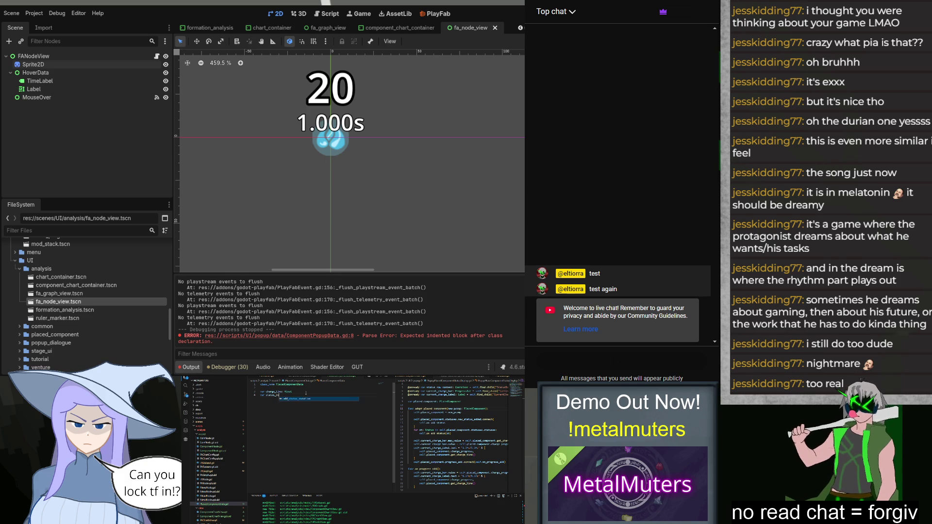
type("ration:")
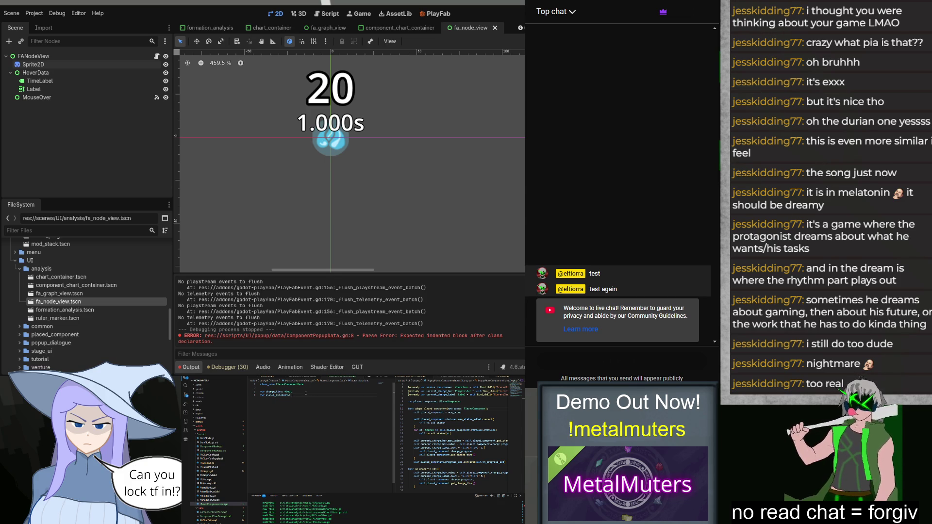
type(" Dic")
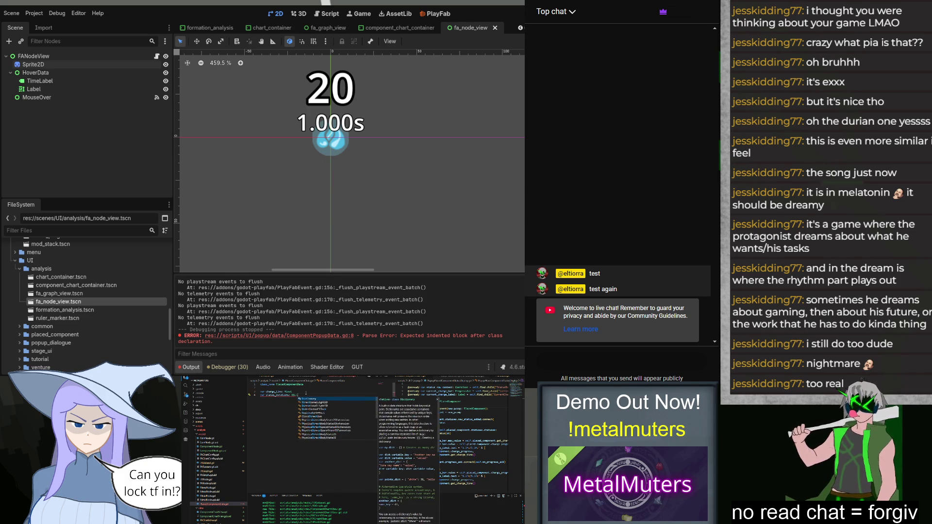
type("tionaryStatus.Type")
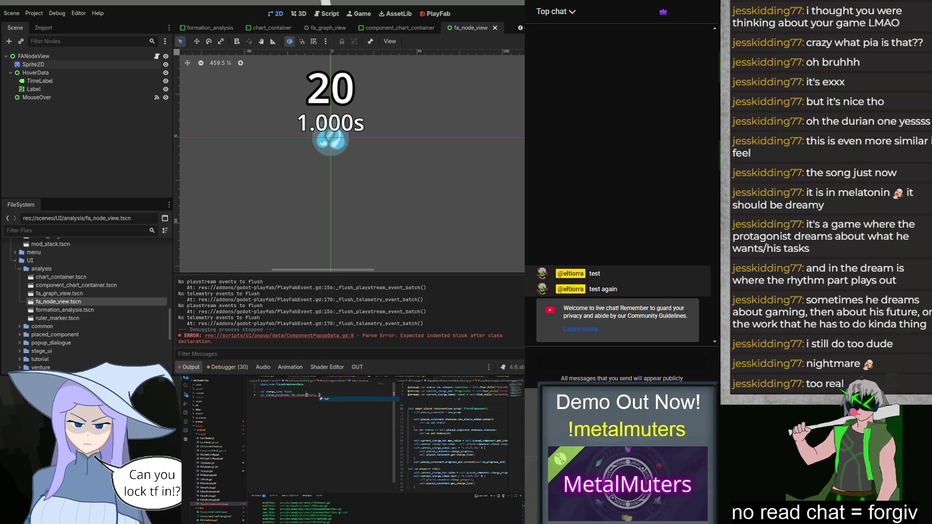
type("float")
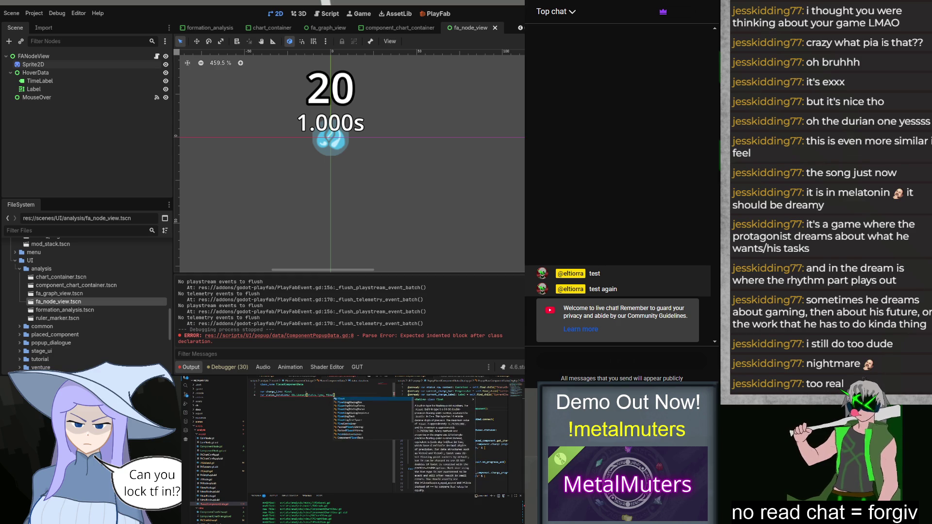
type("] = {}")
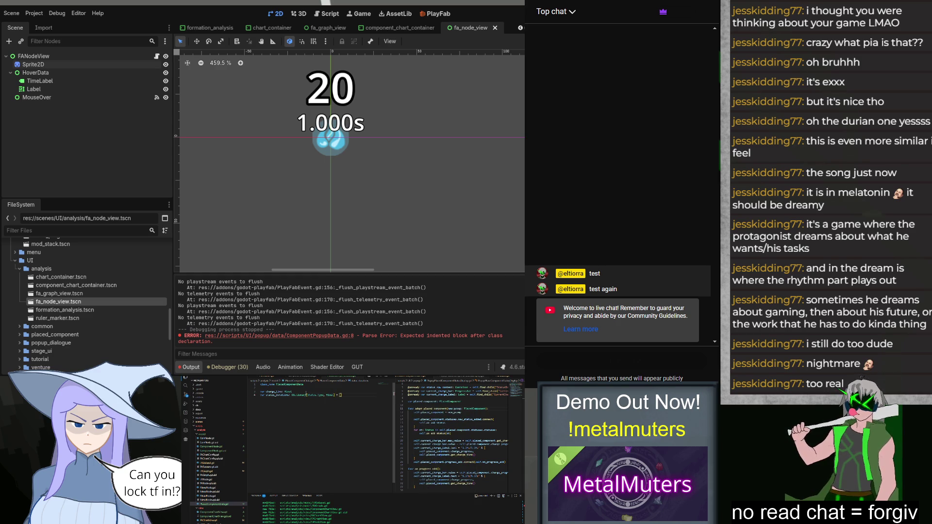
type(" = 0")
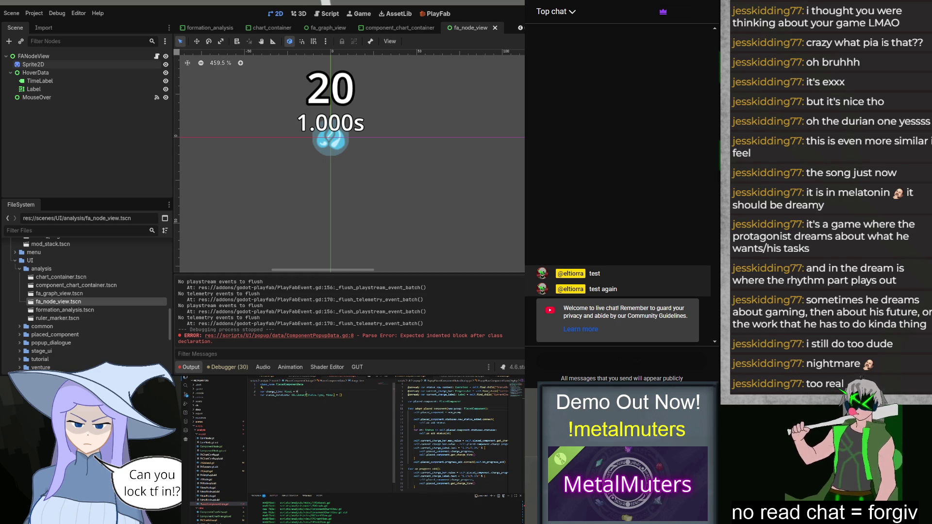
key("Return")
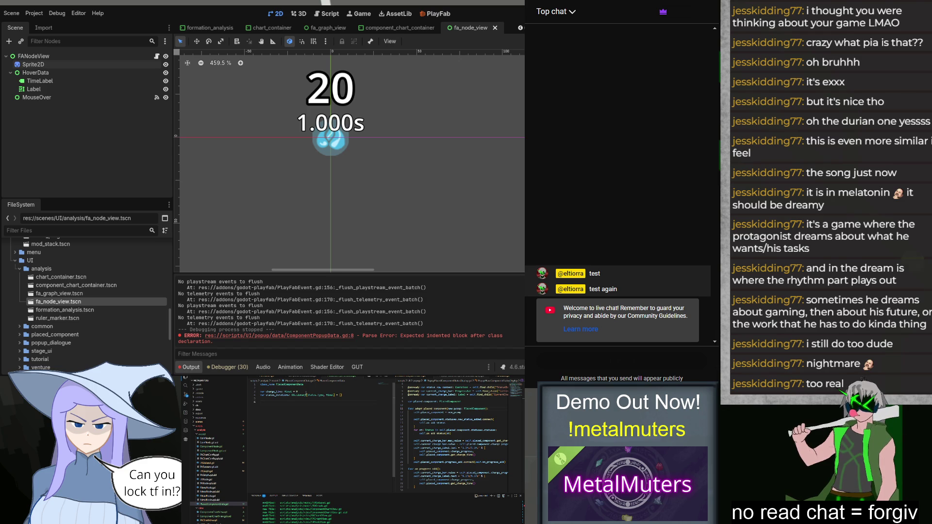
type("var f")
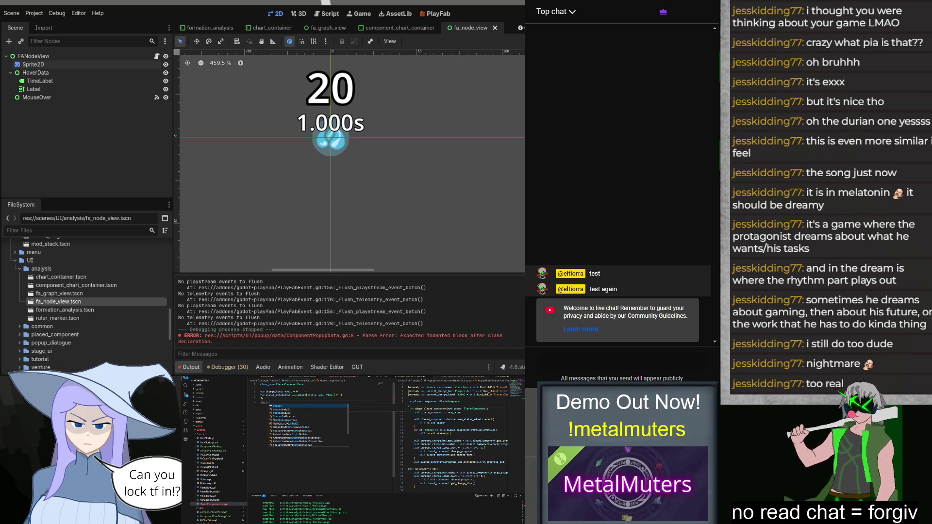
type("ade: float")
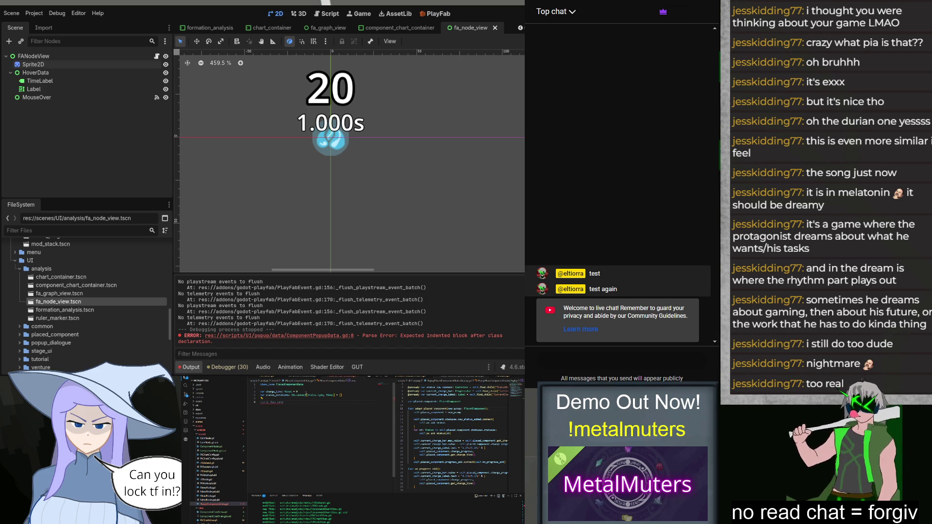
type("ra")
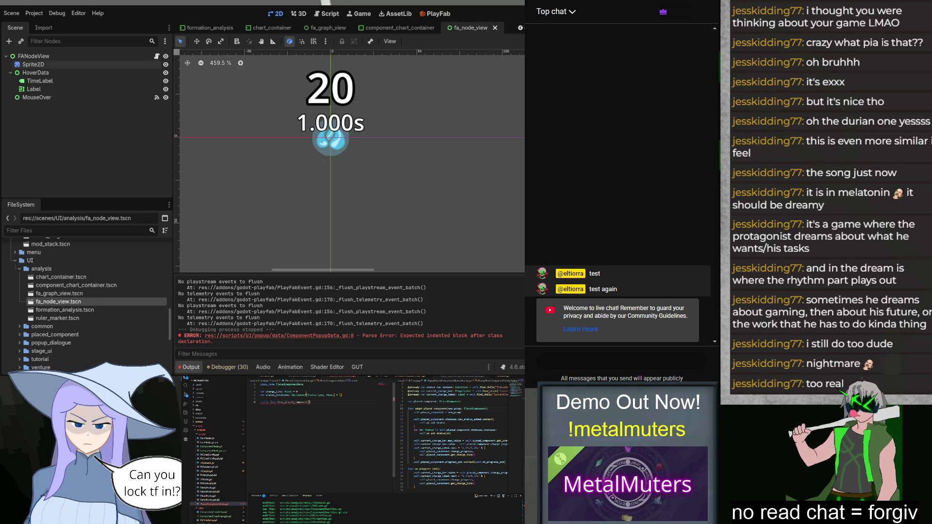
type("pl")
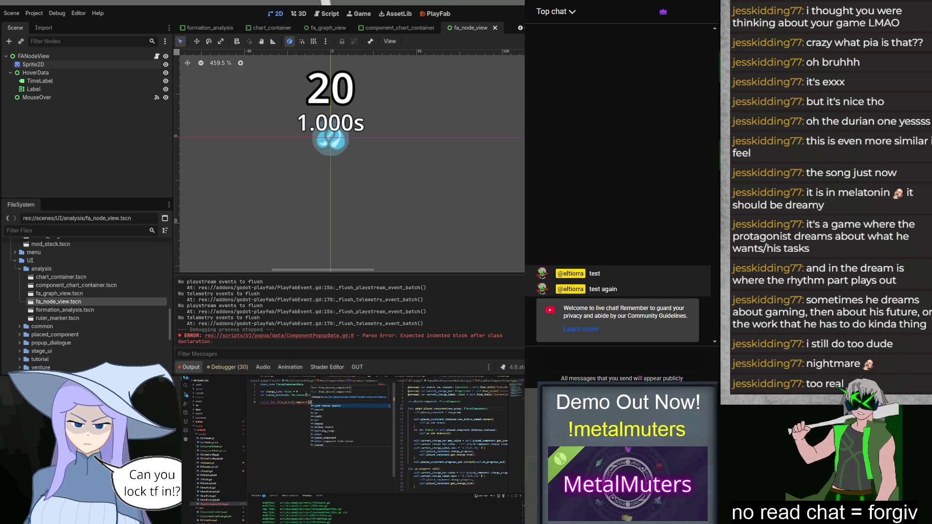
Begin the function body with 'var new_data = PlacedComponentData', comment it out and save.
key("Return")
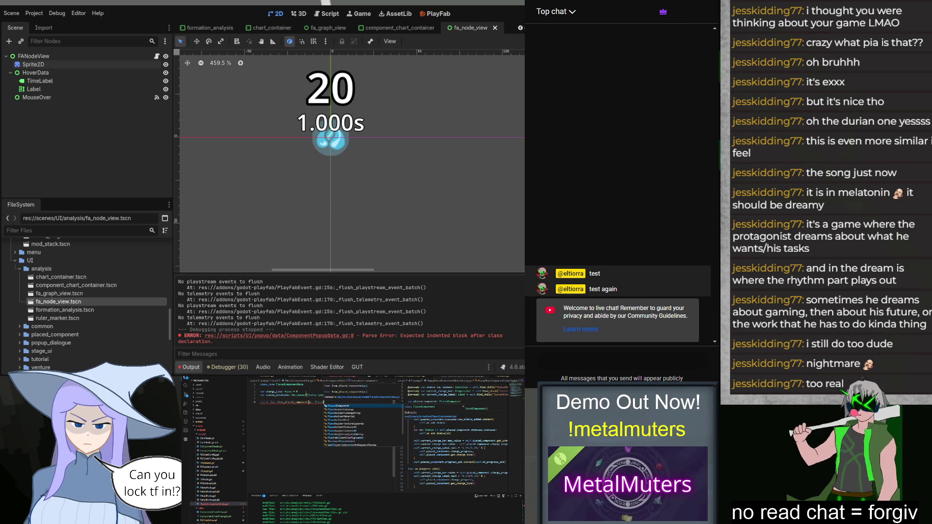
key("Return")
type("var new_data = ")
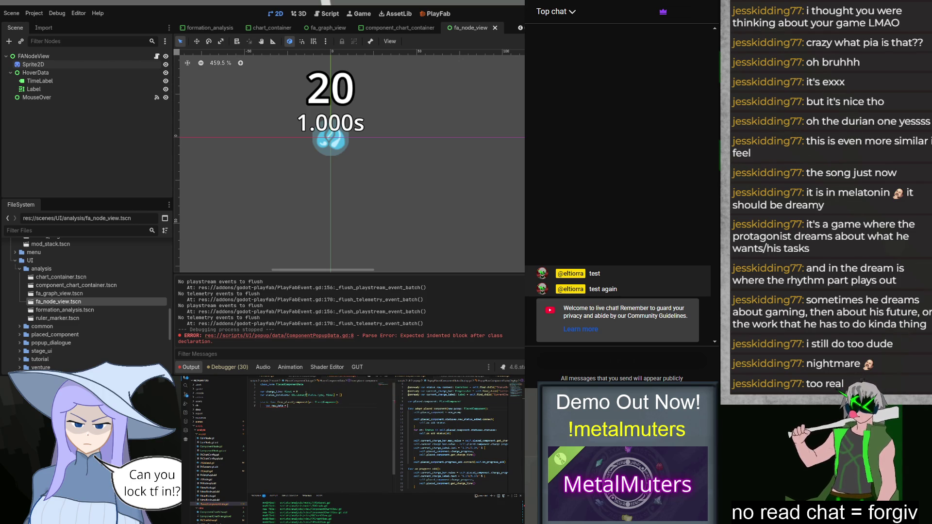
type("PlacedComponentData")
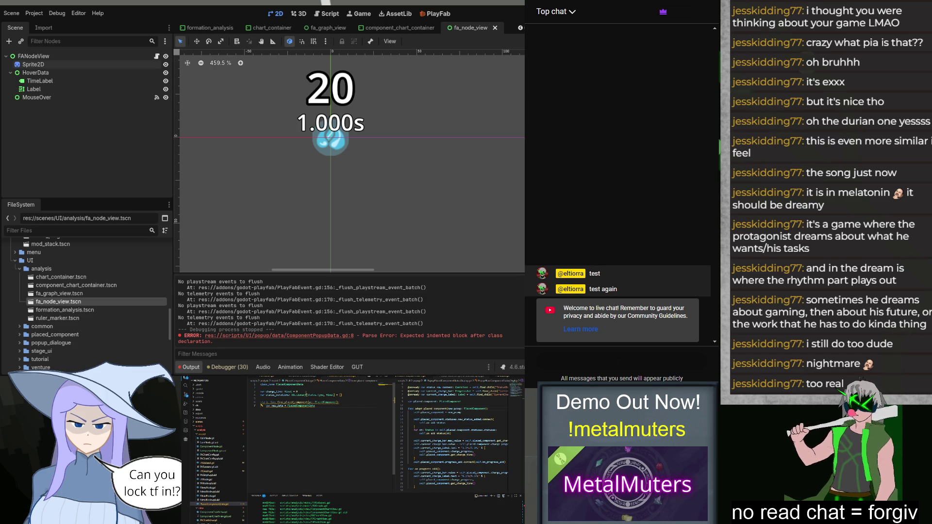
key("shift+Up")
key("ctrl+slash")
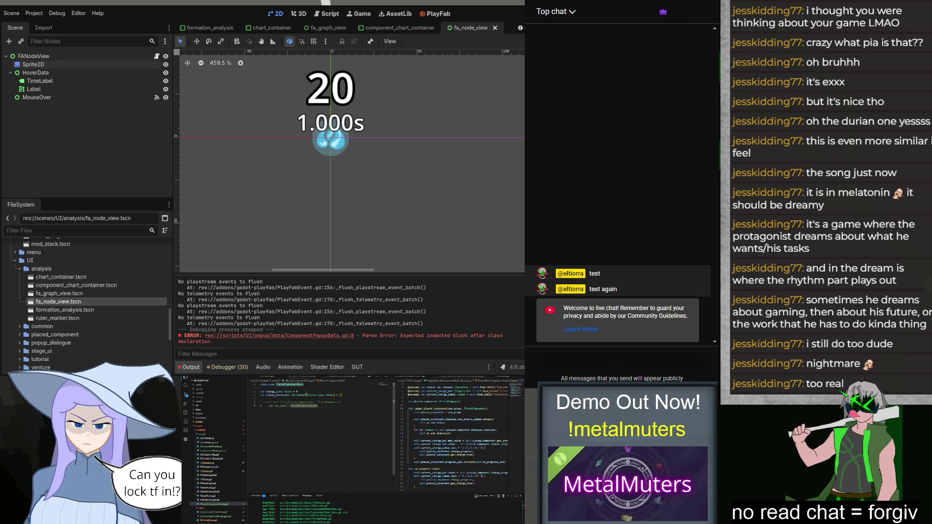
key("ctrl+s")
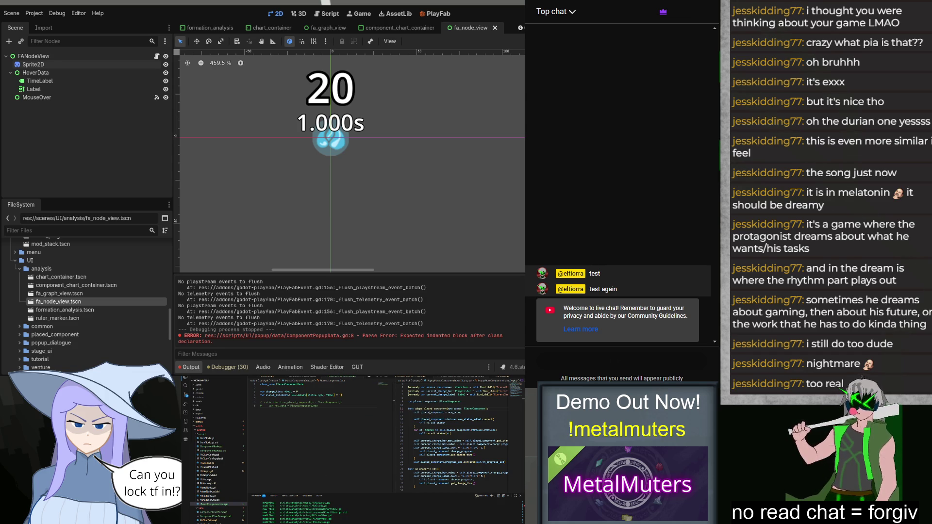
Uncomment, complete PlacedComponentData.new(), and set new_data.charge_time = pc.charge_progress.
key("ctrl+slash")
type(".new(")
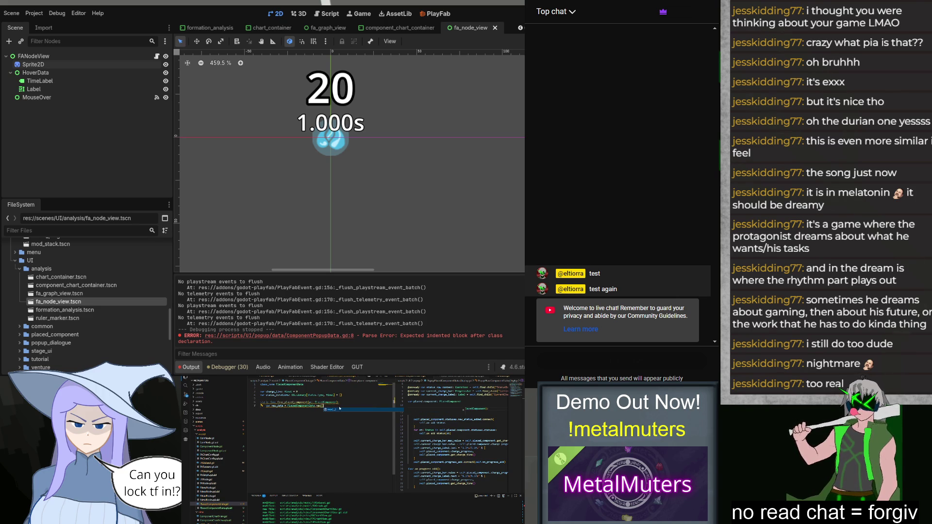
key("Return")
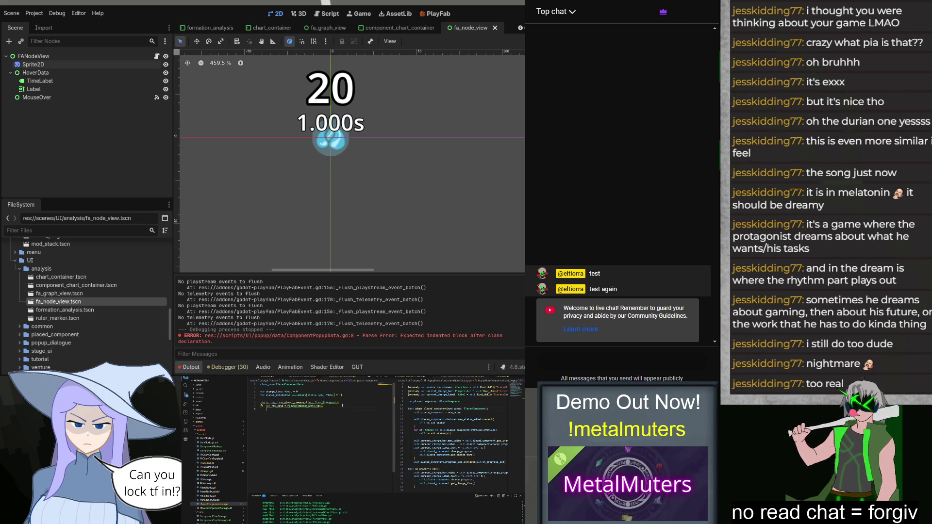
type("new_data.charge_time = ")
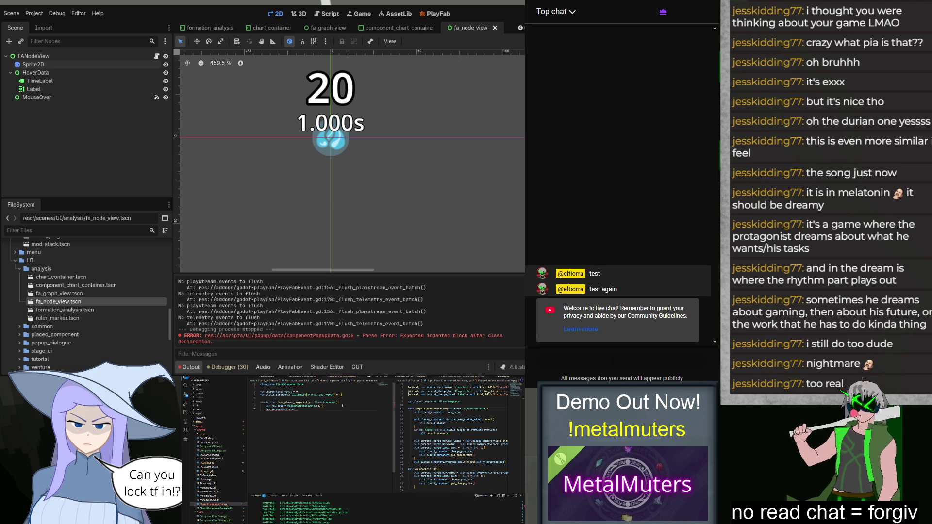
type("pc")
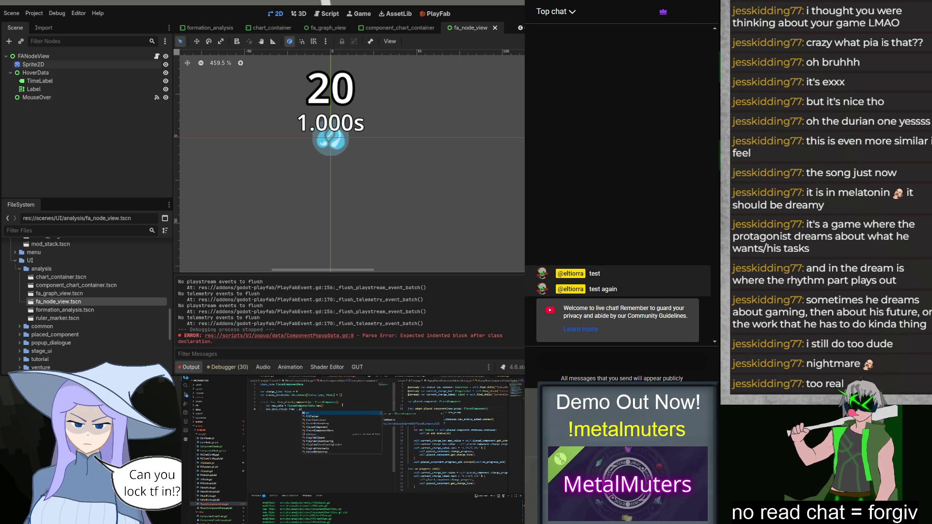
type(".charge_progress")
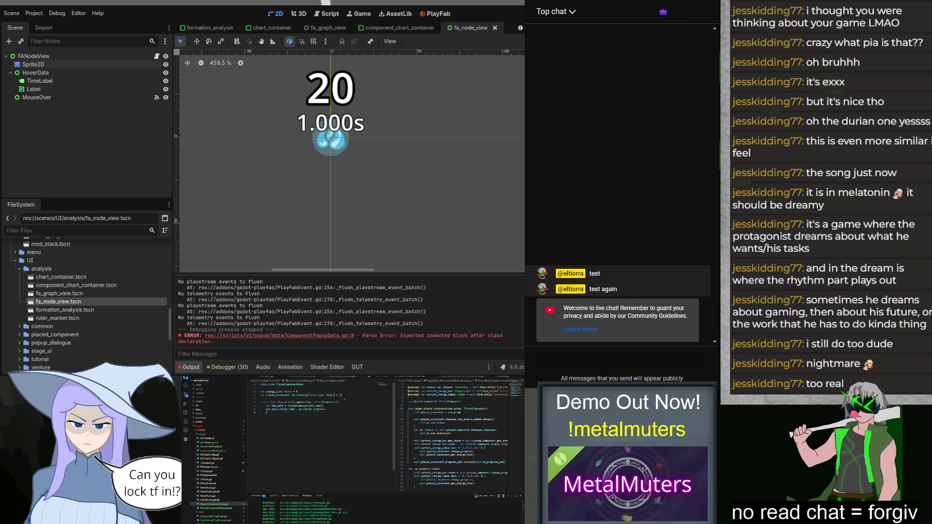
Paste a loop over pc's statuses that sets status_durations[s.type] to s.remaining_duration.
scroll(219, 451, "down", 10)
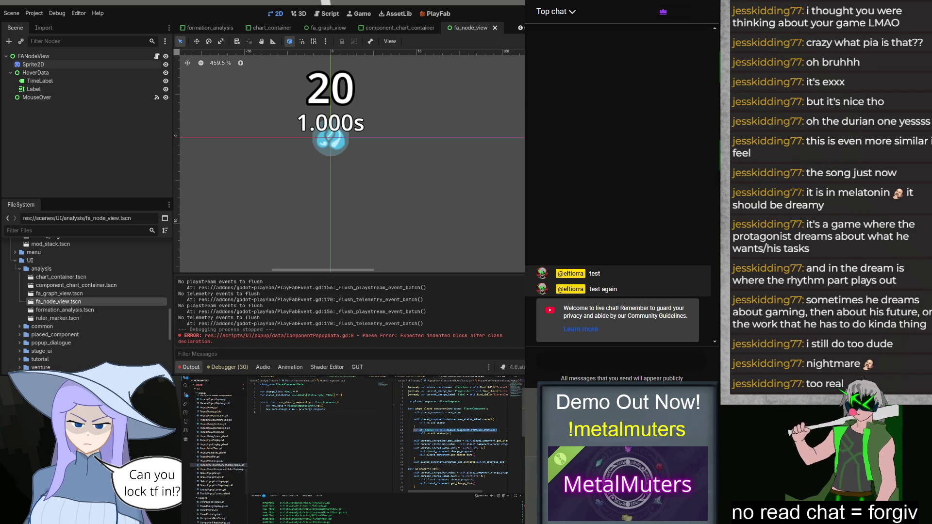
scroll(218, 446, "up", 5)
key("ctrl+v")
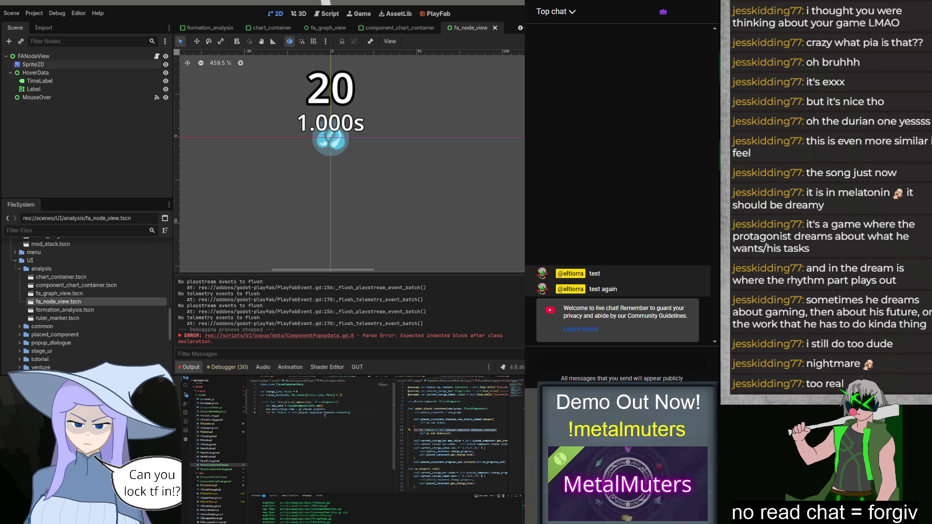
double_click(324, 413)
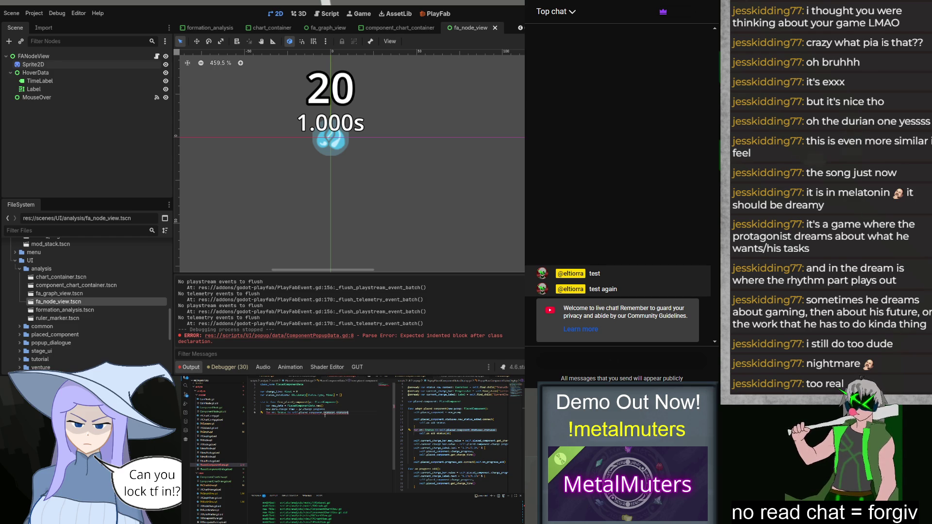
left_click(325, 412)
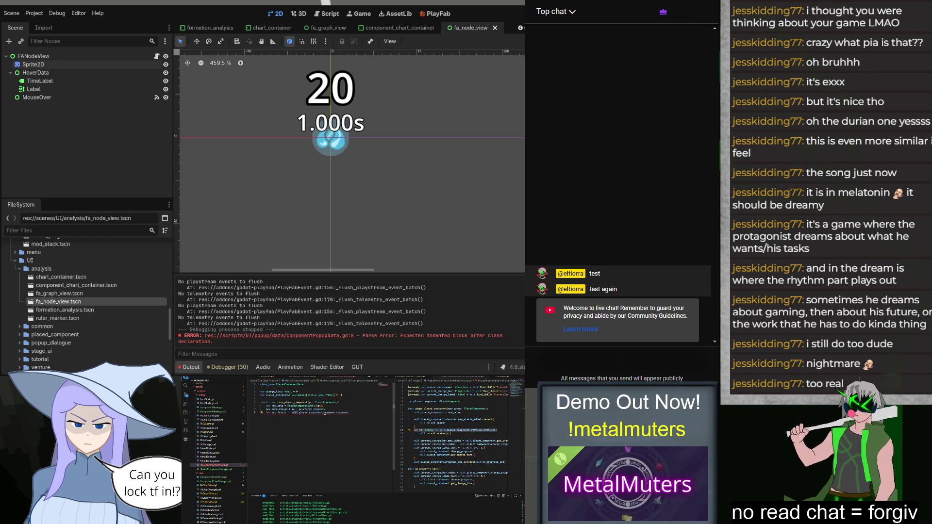
type("pc")
key("End")
key("Return")
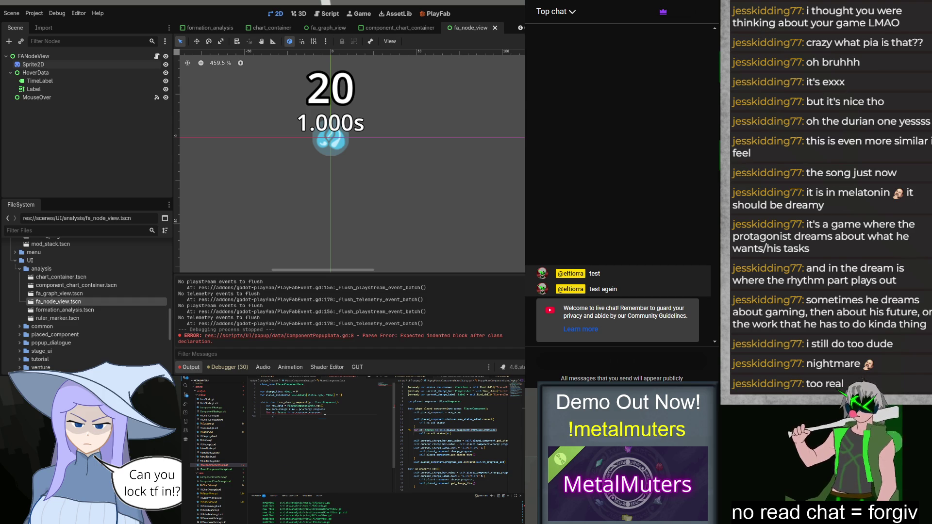
type("statu")
key("BackSpace")
key("BackSpace")
key("BackSpace")
type("self.stat")
key("Tab")
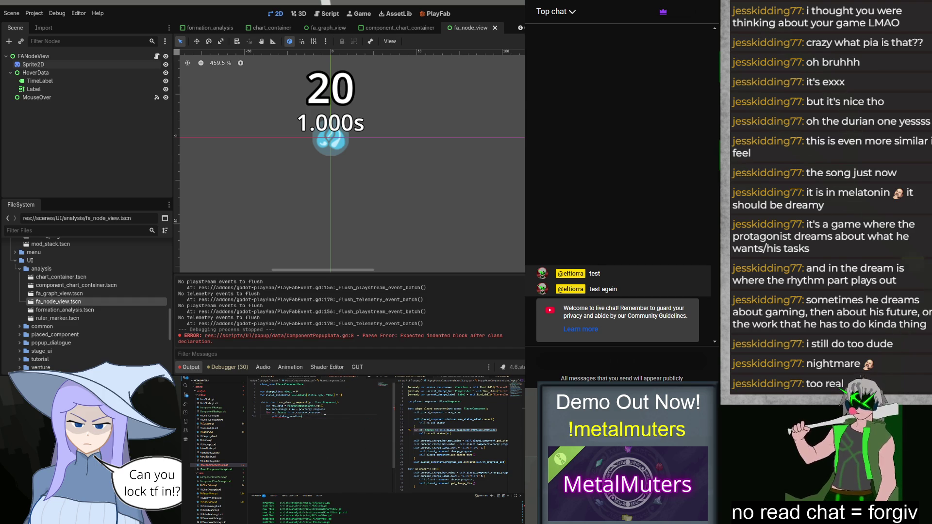
type("s.type")
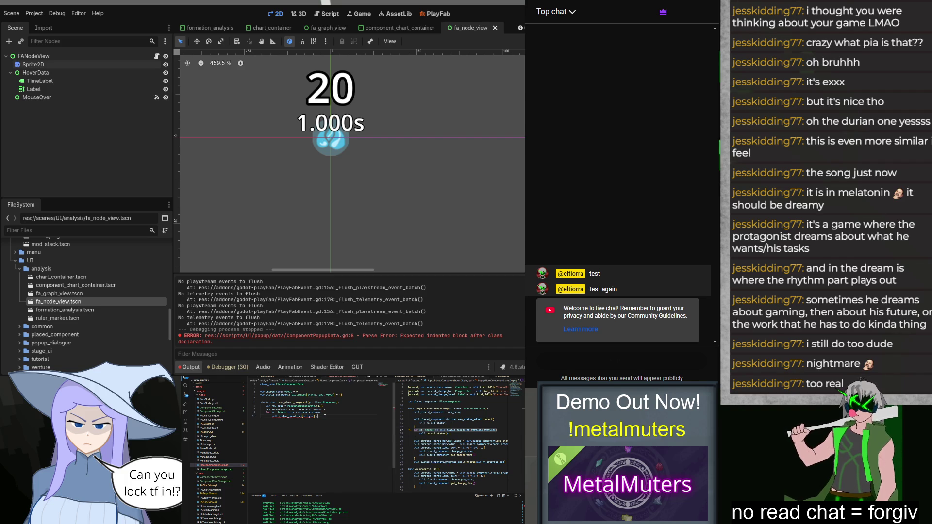
type(" = s.")
key("Down")
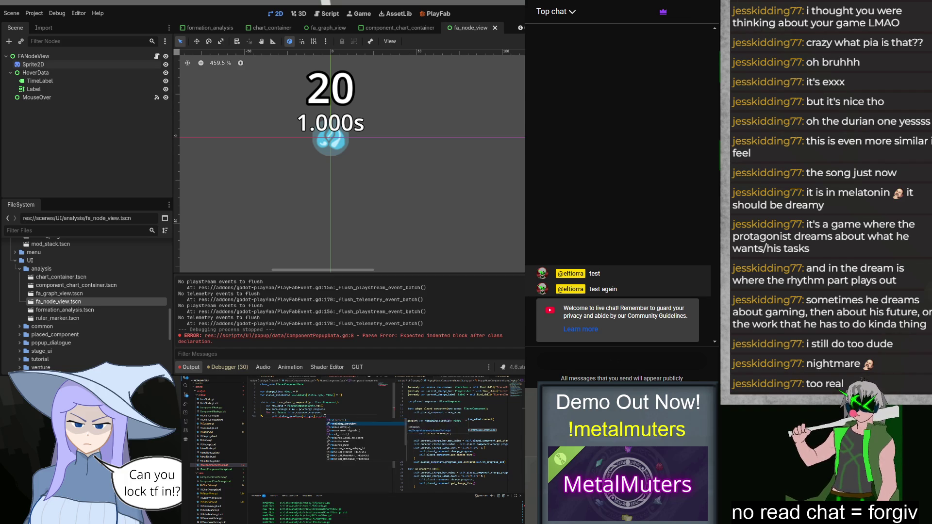
key("Tab")
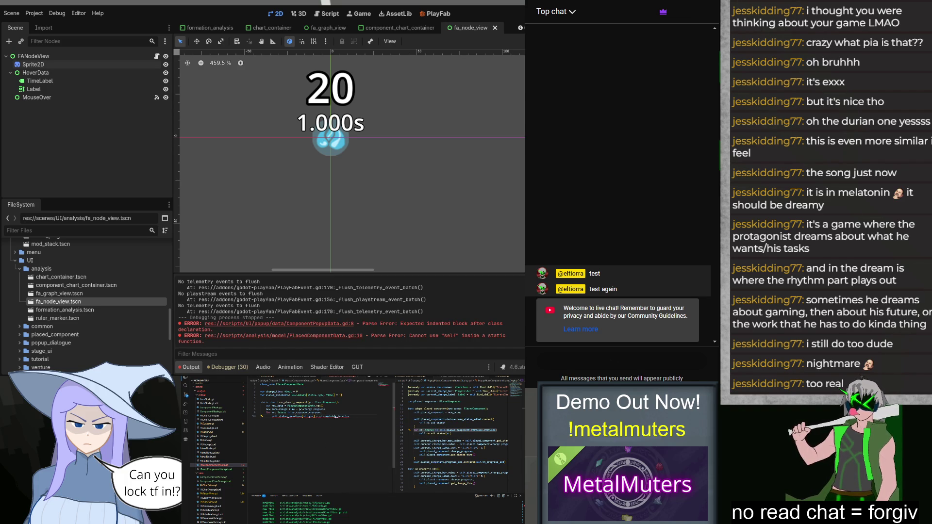
Make line 10 fill new_data instead of self, and add return new_data.
mouse_move(275, 417)
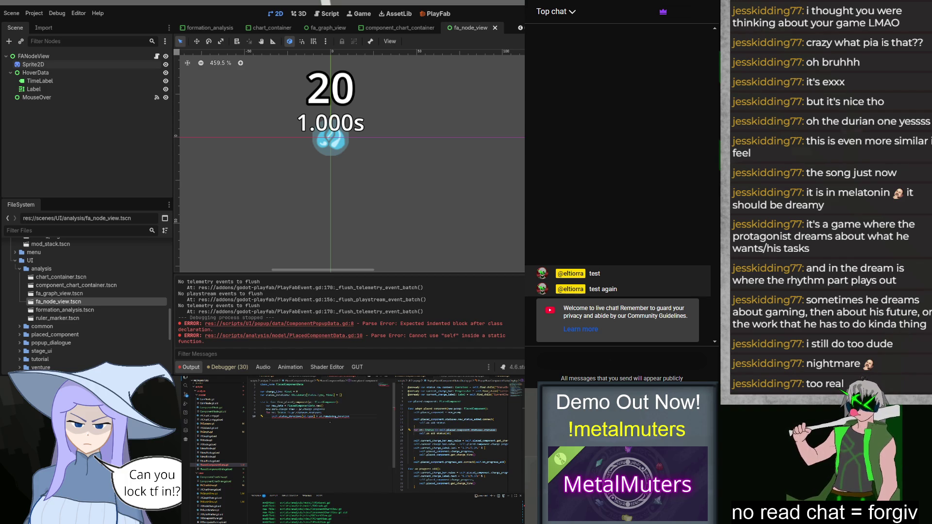
type("new_data")
left_click(363, 416)
key("Return")
type("return new")
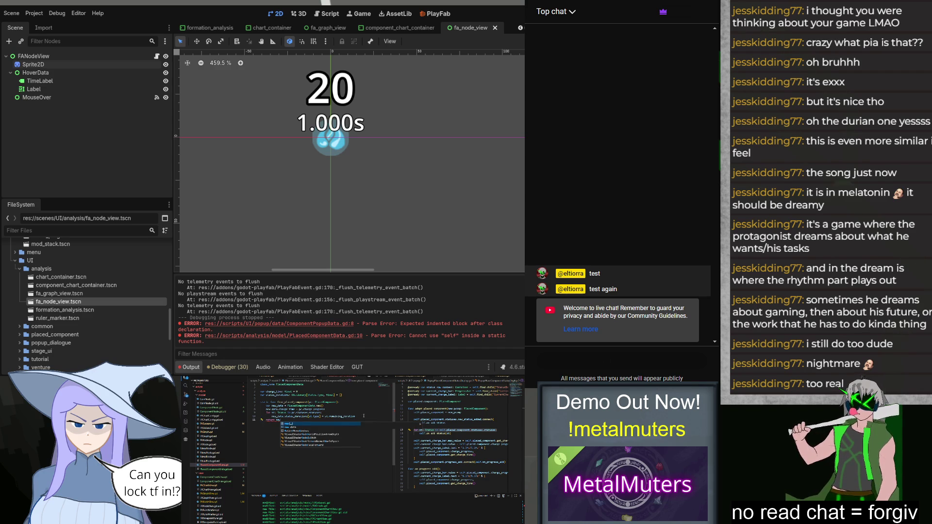
key("Tab")
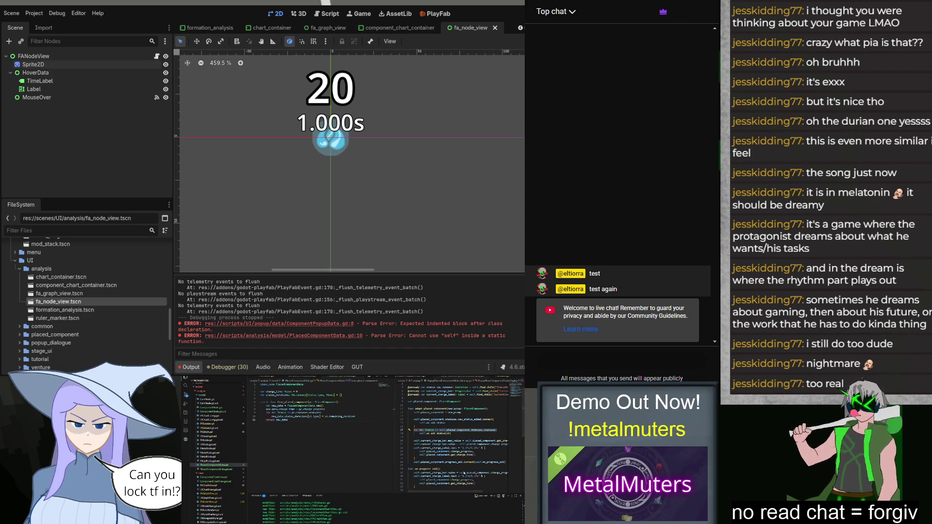
Add func _adopt_pc_data(new_data: PlacedComponentData) and fill its body with the copied status setup lines.
scroll(221, 452, "down", 5)
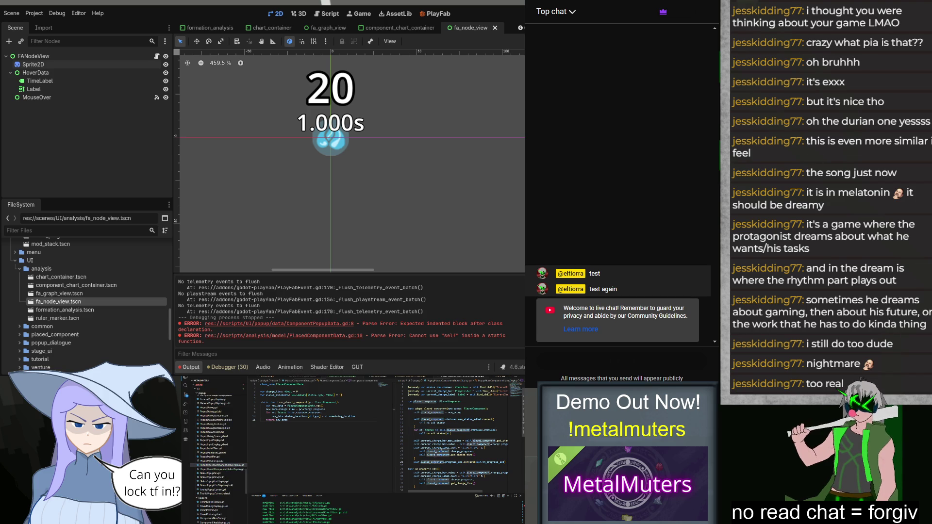
key("Return")
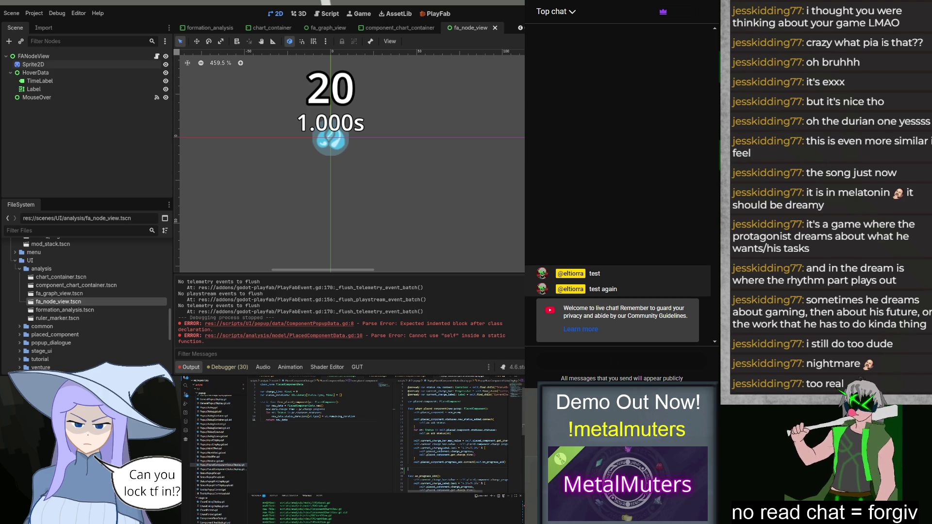
type("func _adopt")
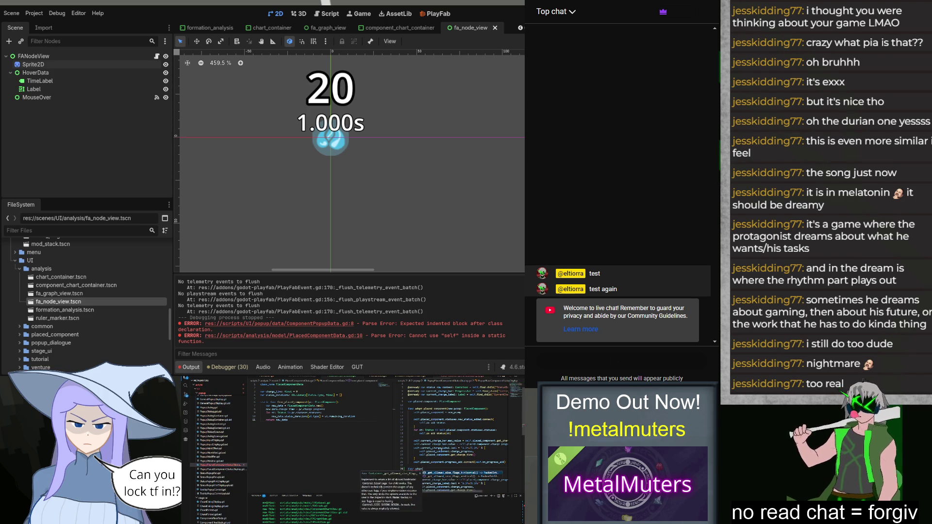
type("pc_data(p")
key("BackSpace")
type("new_data")
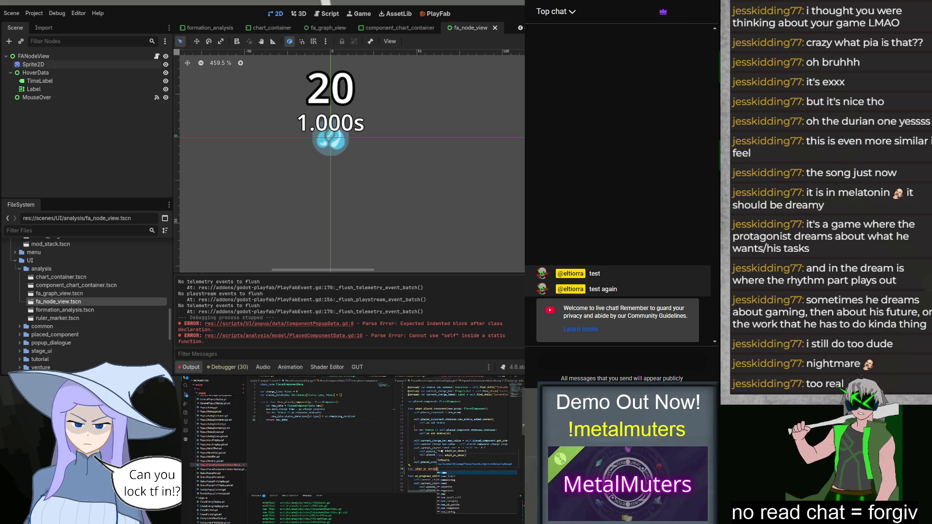
type(": Placed")
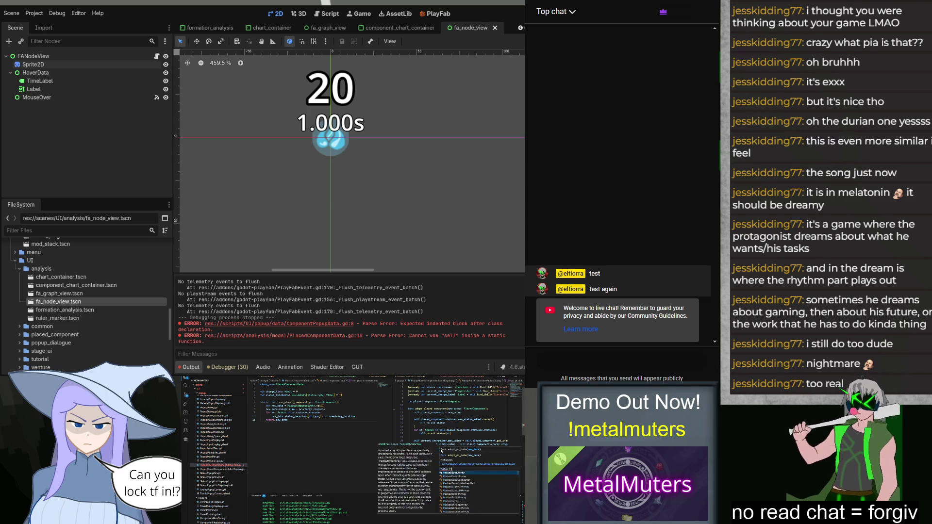
type("ComponentData")
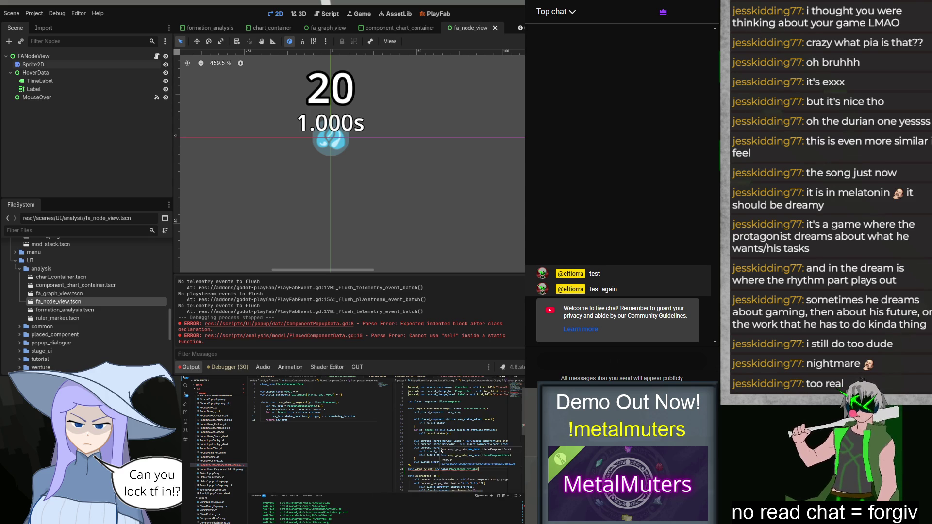
key("Return")
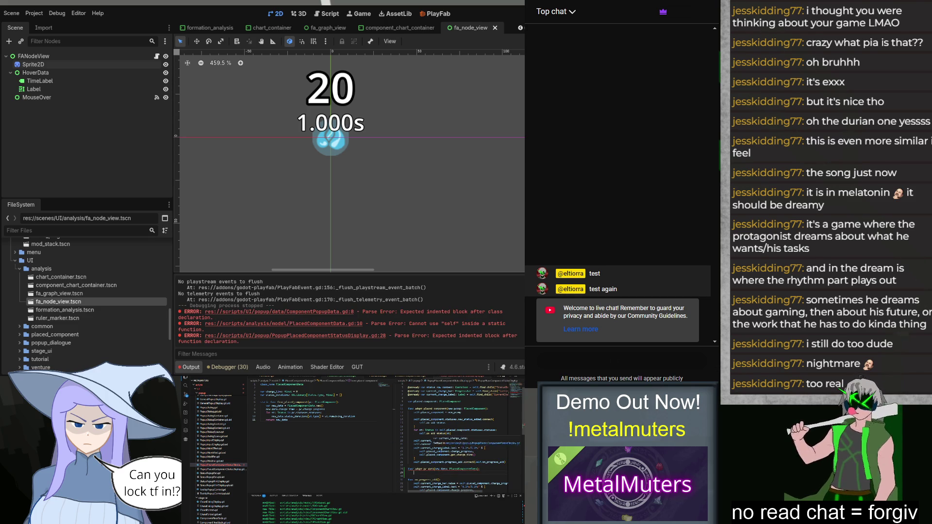
scroll(439, 423, "down", 1)
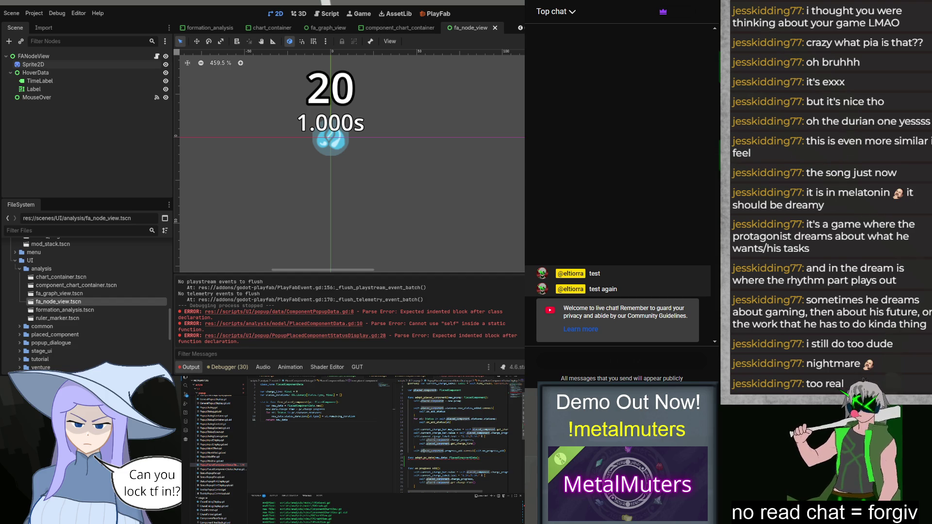
double_click(496, 450)
mouse_move(496, 451)
left_mouse_down()
mouse_move(413, 440)
mouse_move(413, 428)
left_mouse_up()
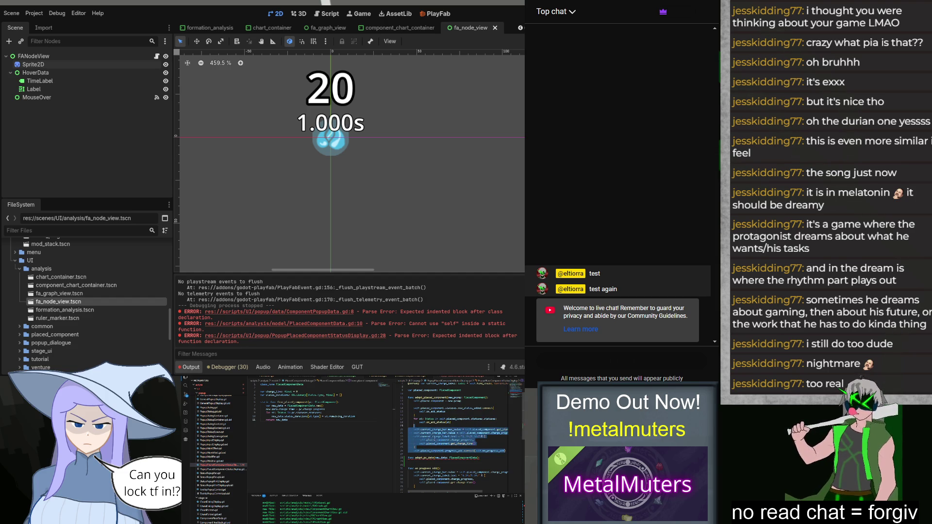
key("ctrl+c")
left_click(414, 461)
key("ctrl+v")
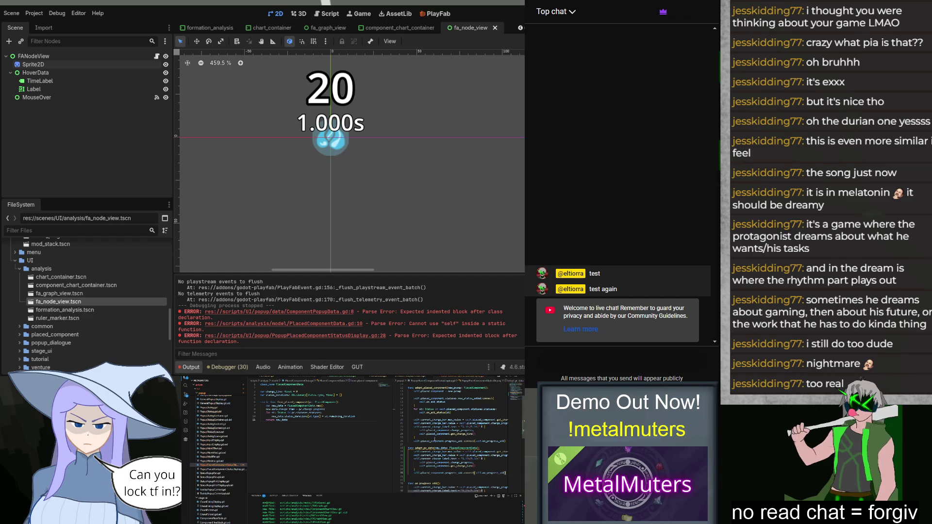
Retype on_add_status's parameters to Status.Type and duration: float, then save the script.
scroll(429, 436, "down", 5)
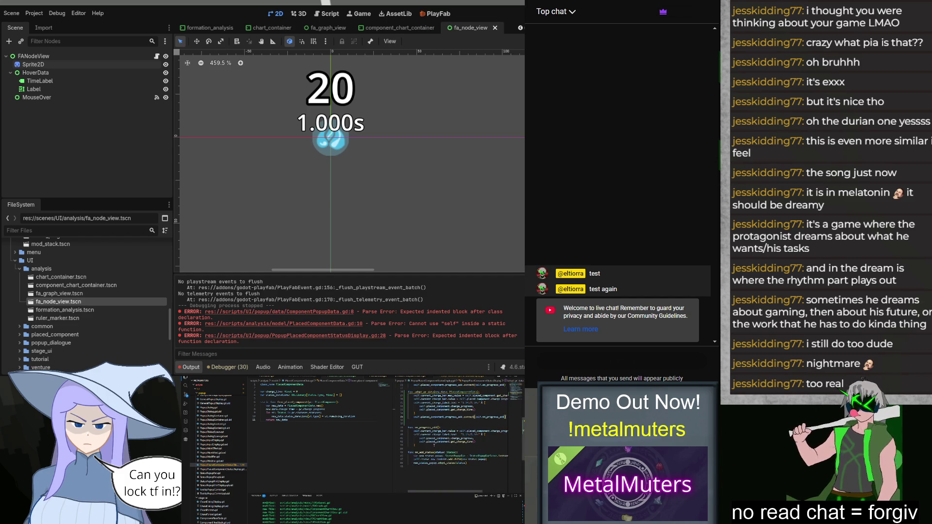
double_click(439, 452)
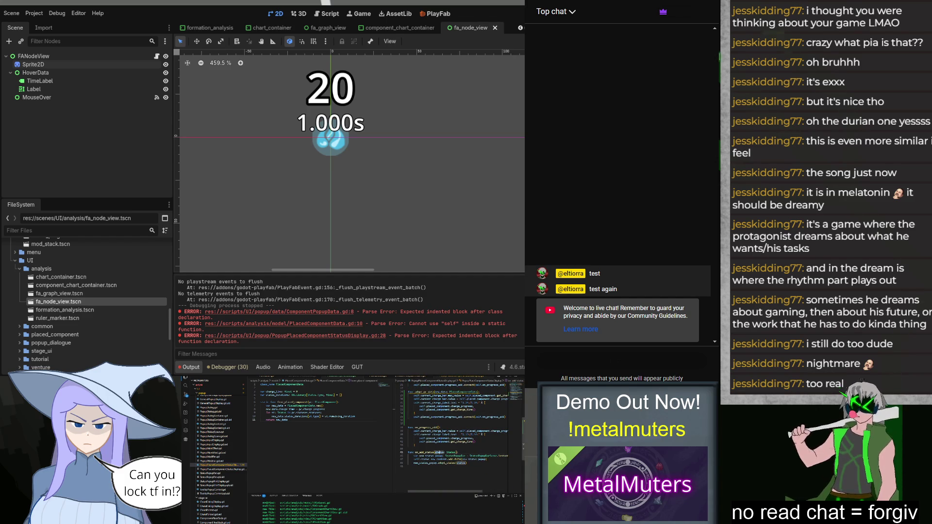
left_click(457, 452)
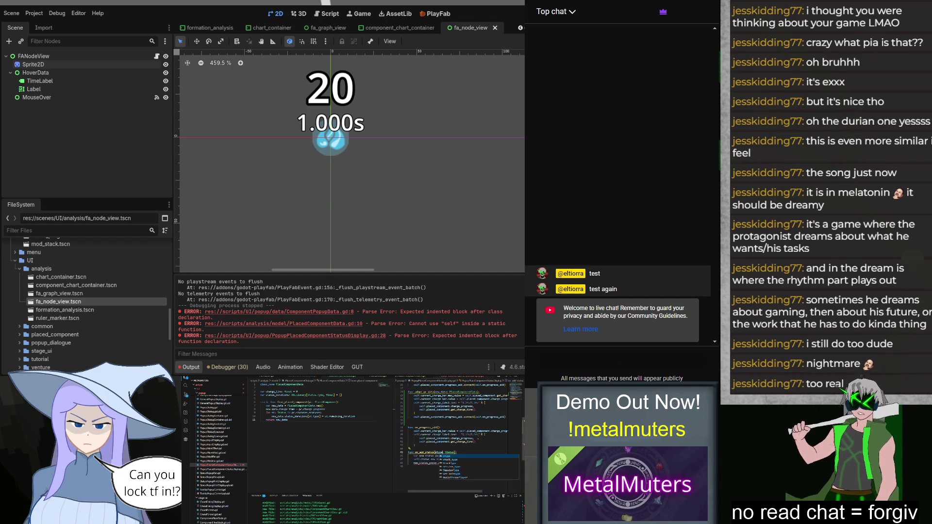
type(".ty")
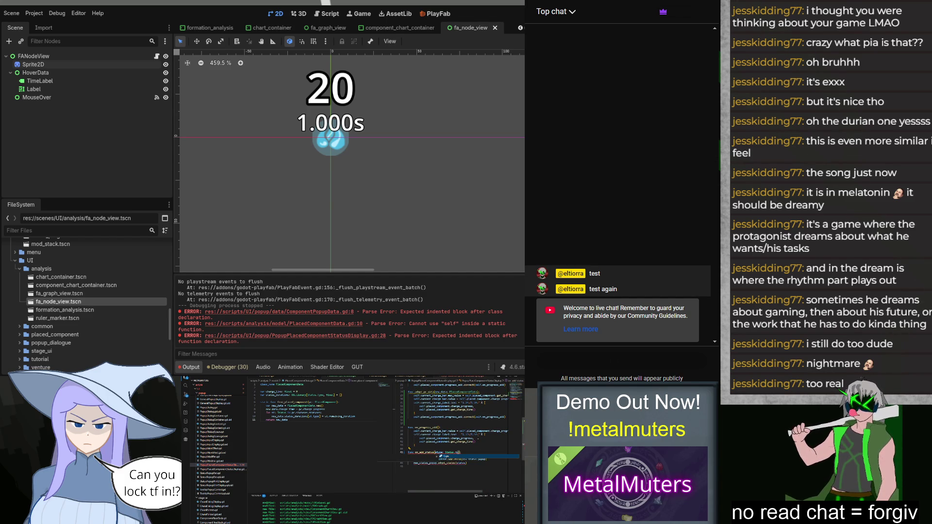
key("Return")
type(", d")
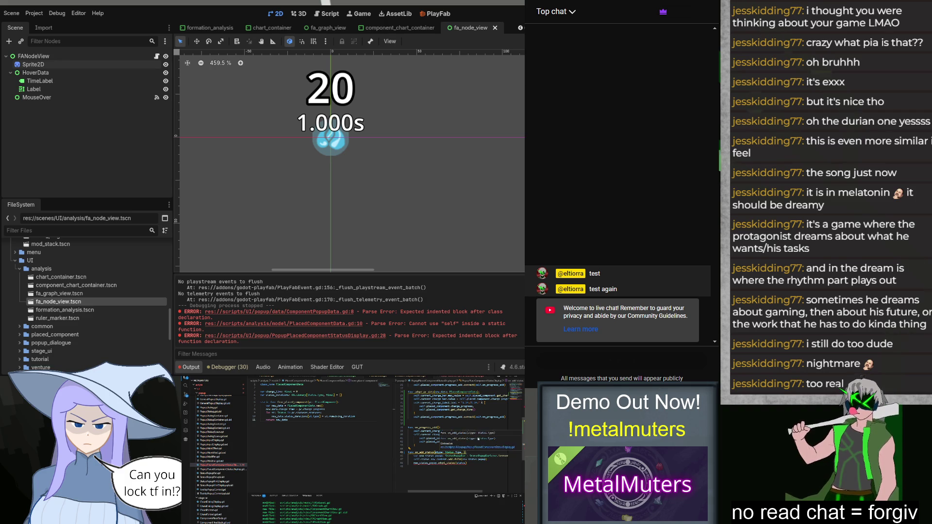
type("uration: float")
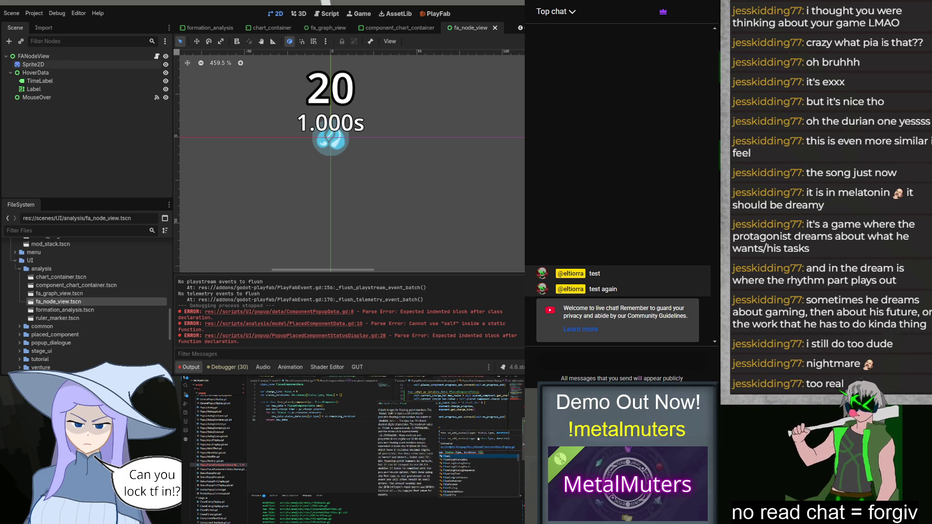
key("Escape")
key("ctrl+s")
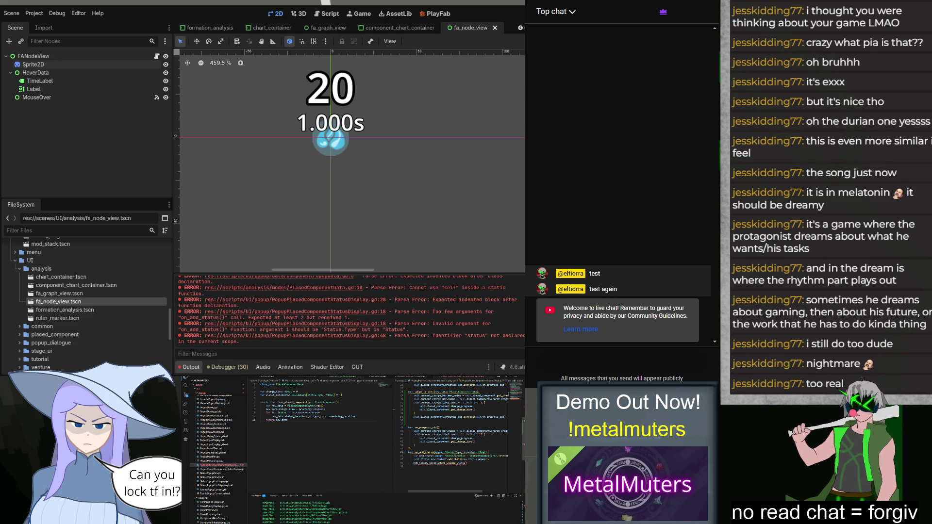
Check add_status's definition in StatusPopup, then comment out the add_status call on line 48.
left_click(487, 451)
scroll(487, 445, "right", 2)
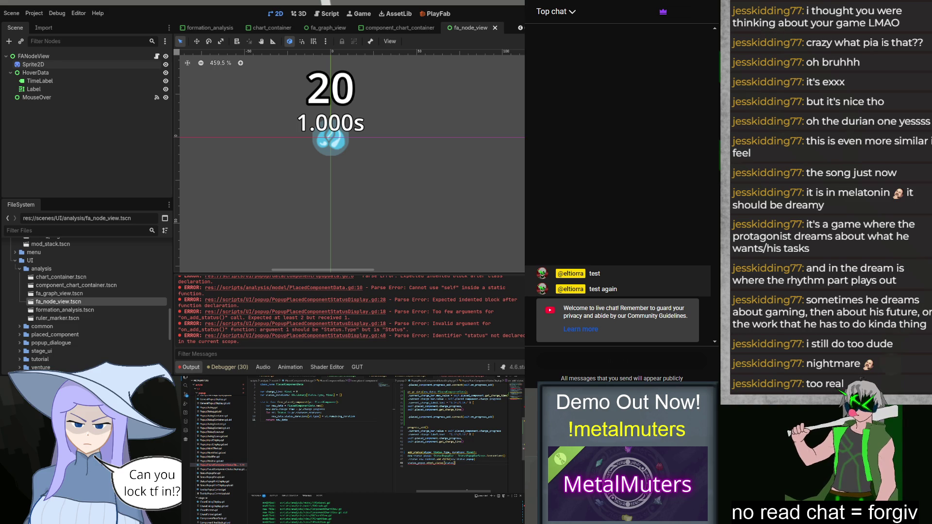
scroll(444, 476, "left", 2)
left_click(445, 464, "ctrl")
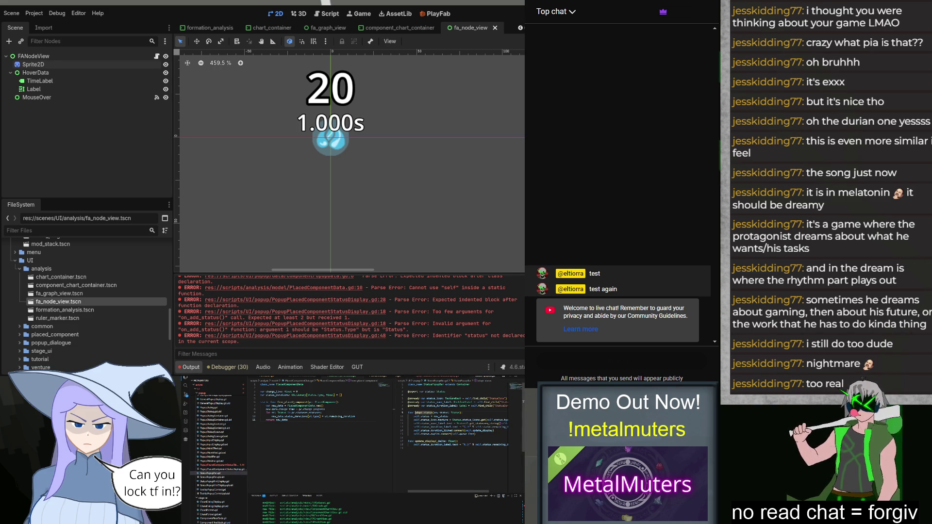
key("alt+Left")
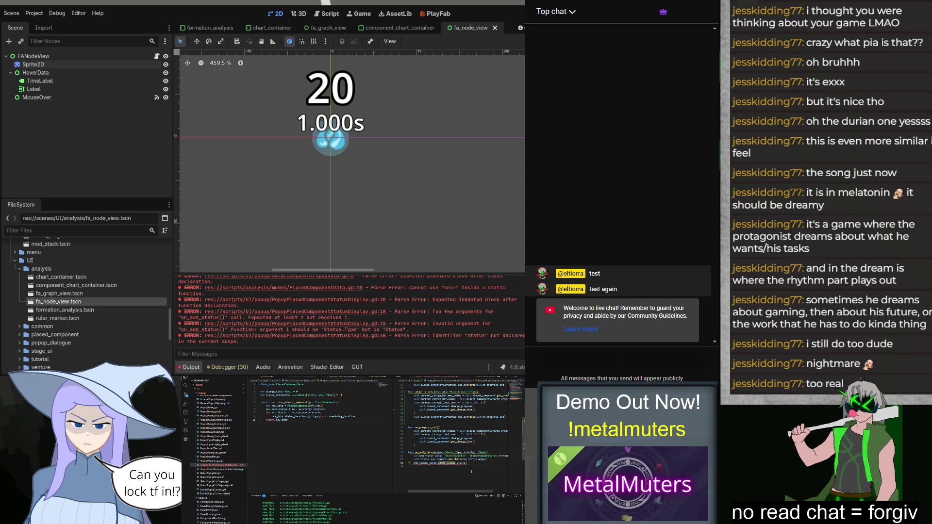
left_click(469, 464)
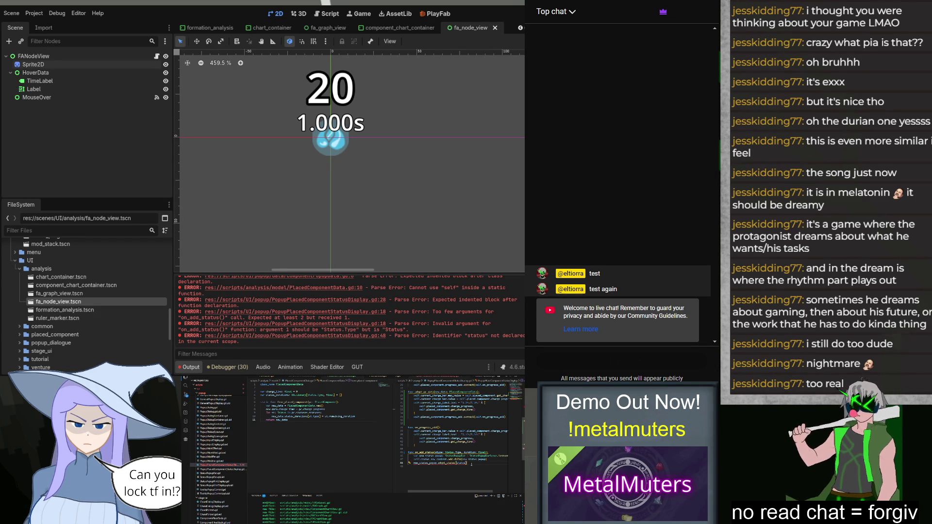
key("ctrl+slash")
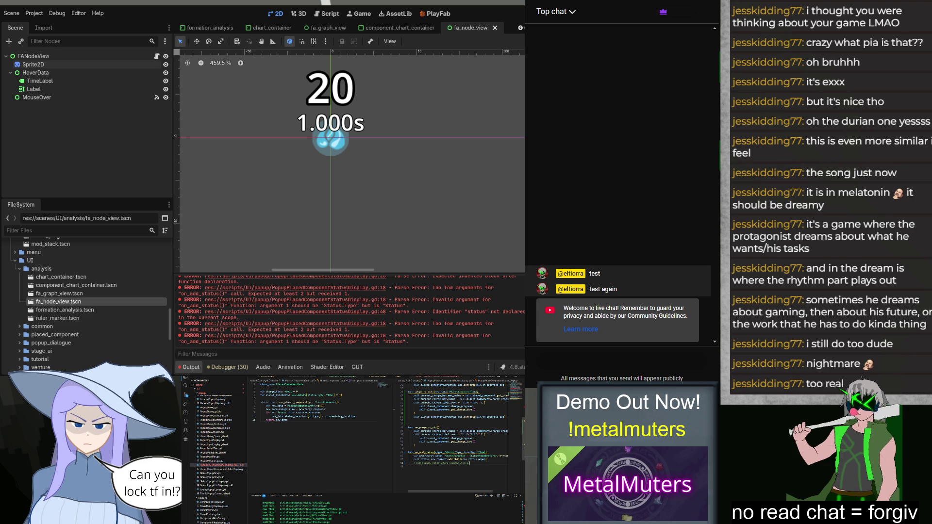
left_click(214, 473)
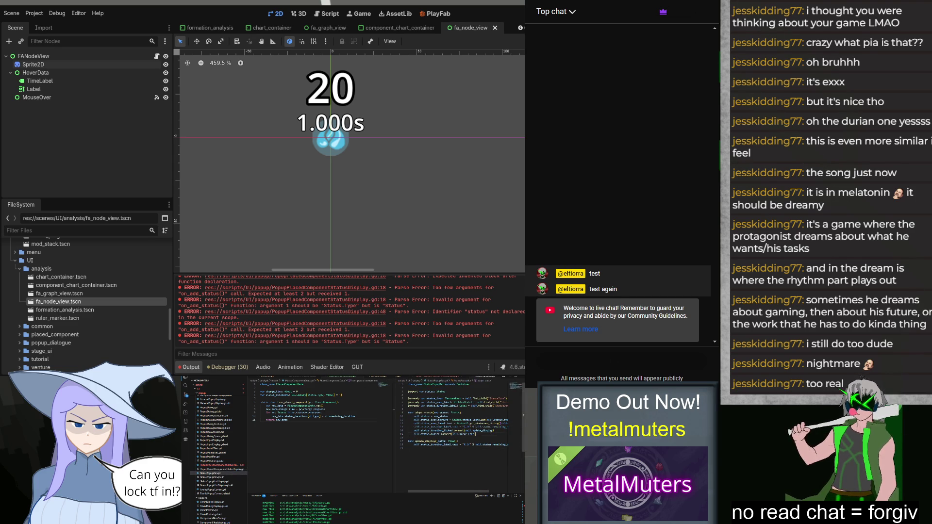
Duplicate adopt_status and rename the copy adopt_status_data(data: Status.Type, duration: float).
left_click_drag(486, 433, 407, 411)
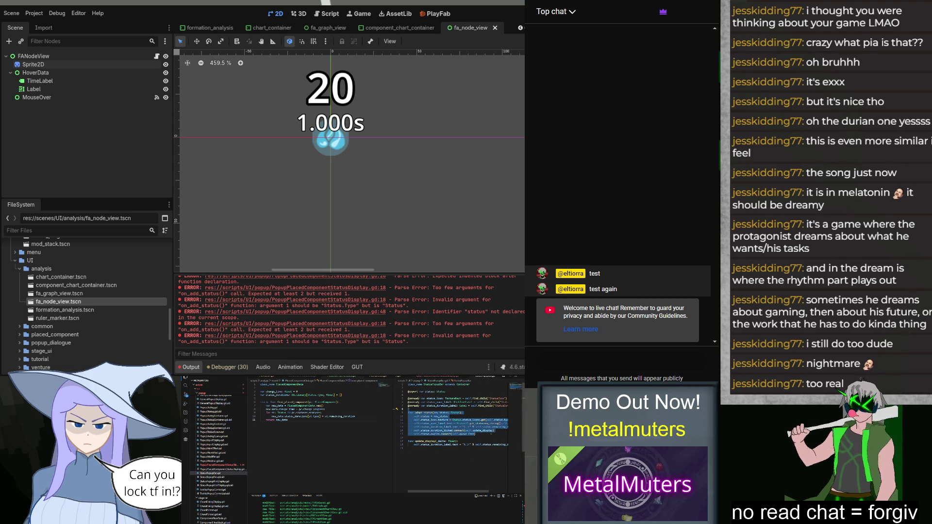
key("ctrl+c")
key("Return")
key("ctrl+v")
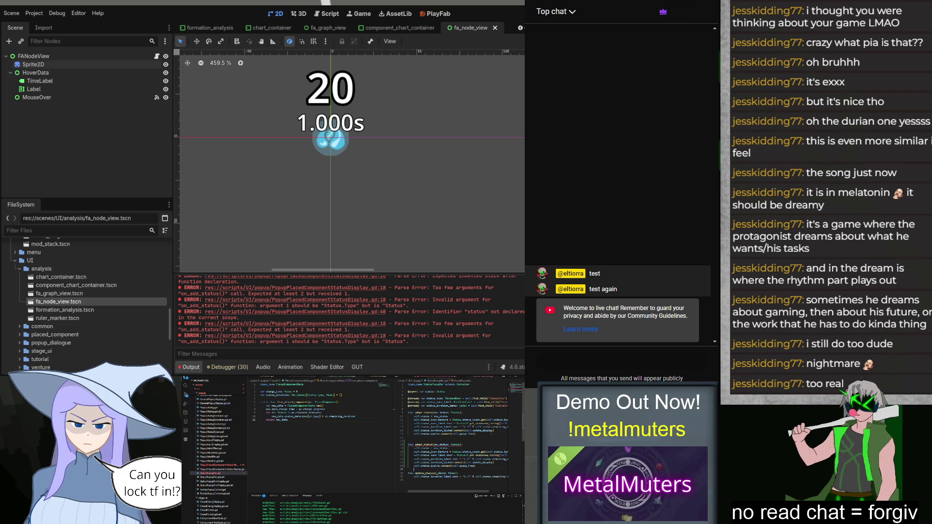
double_click(421, 444)
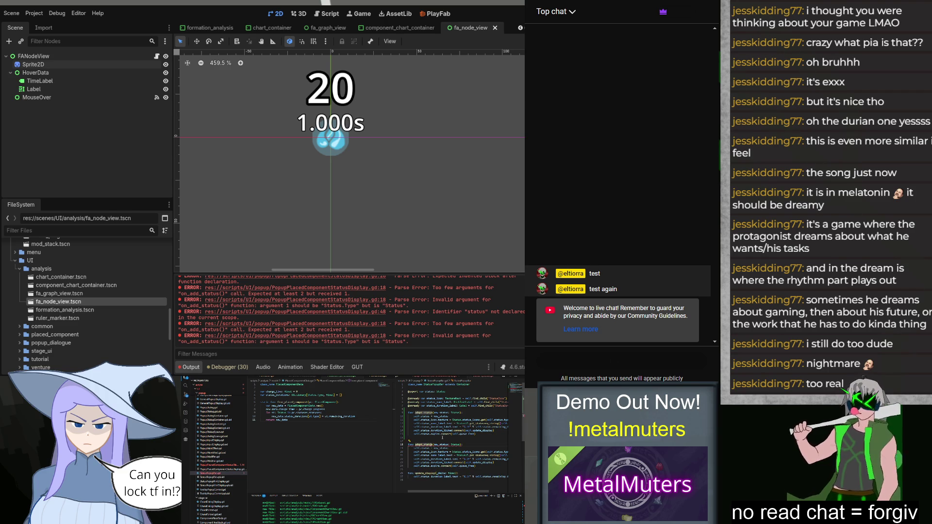
type("adopt_status_data(")
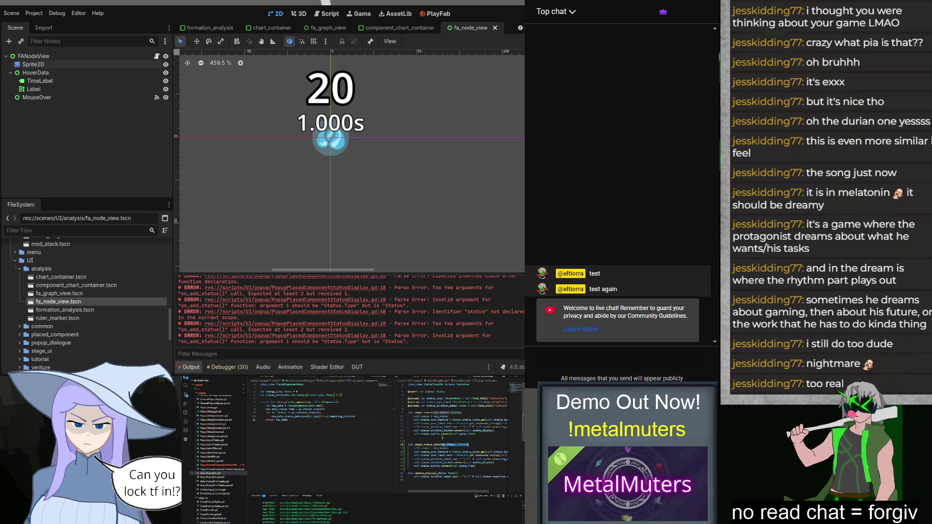
type("data")
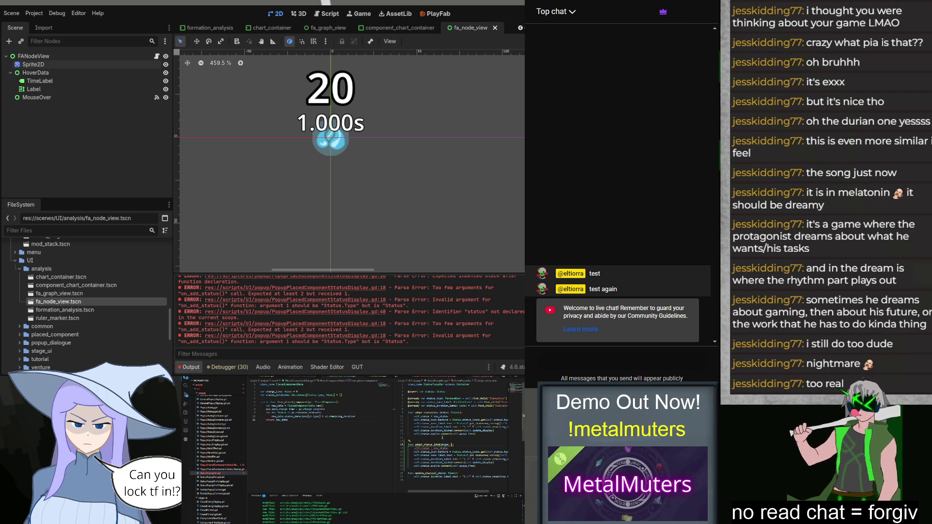
type(": Status.Type, ")
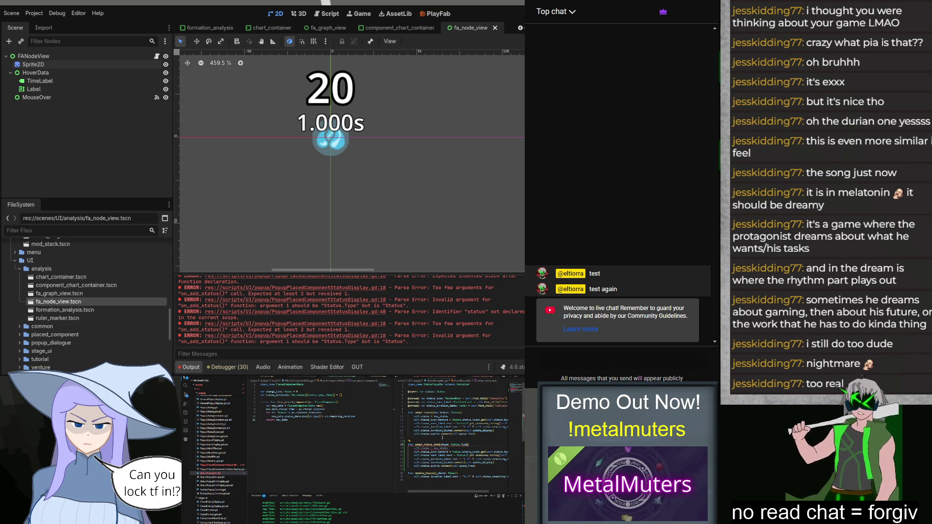
type("duration: f")
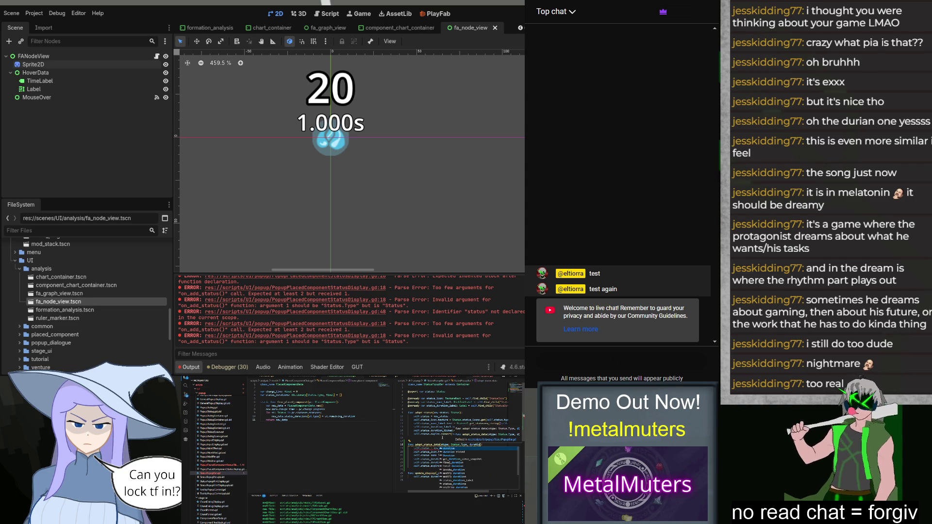
type("loat")
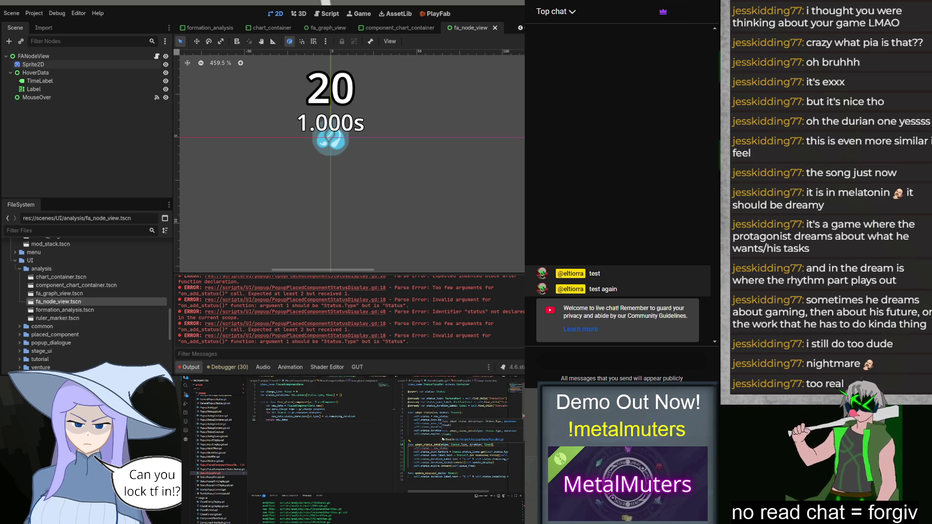
Delete the adopt_status_data block, then select new_status_popup in another script to see its uses.
key("BackSpace")
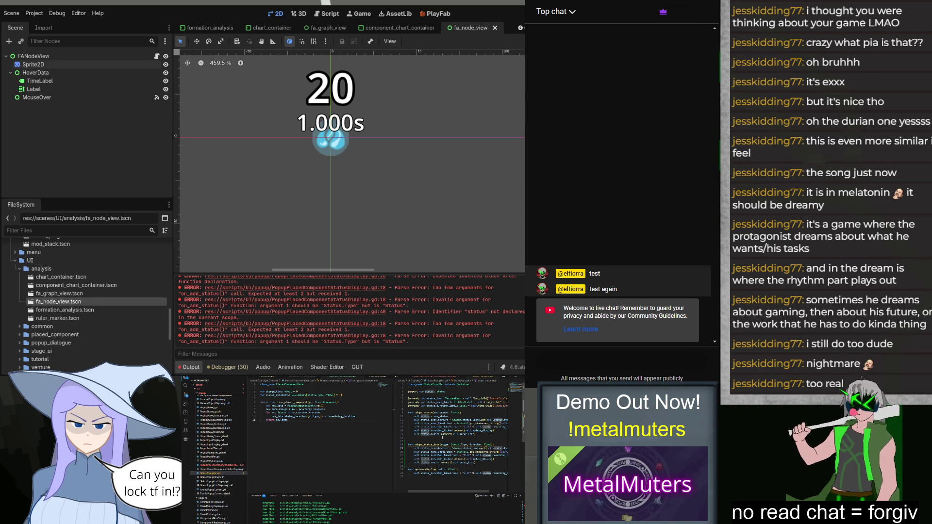
key("Down")
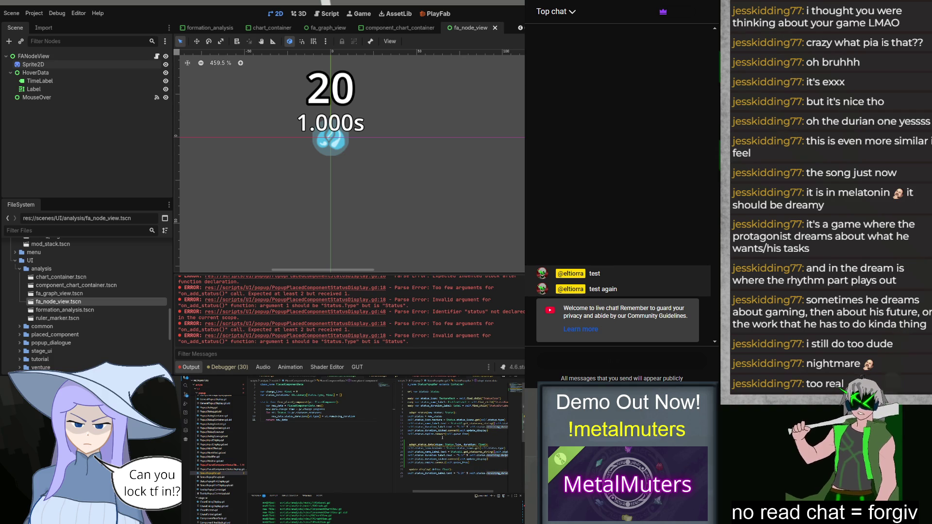
key("shift+Up")
key("shift+Up")
key("shift+Up")
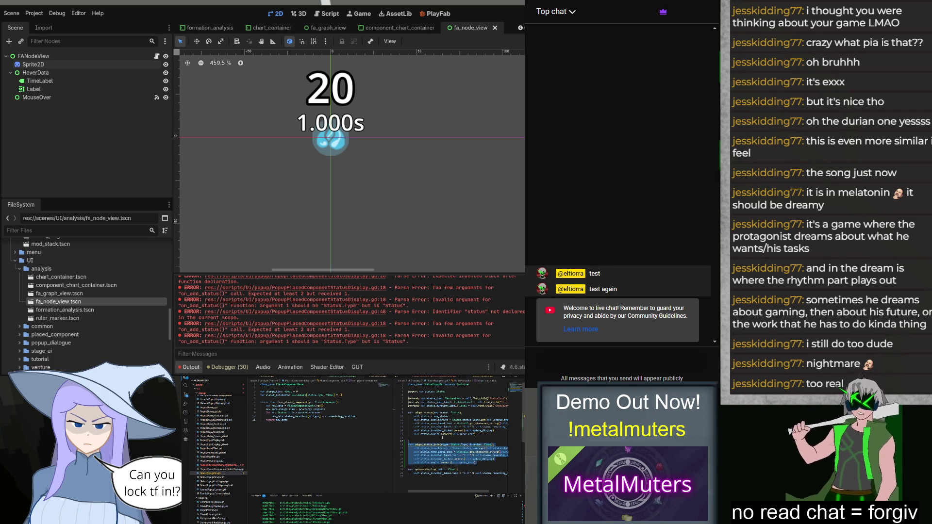
key("BackSpace")
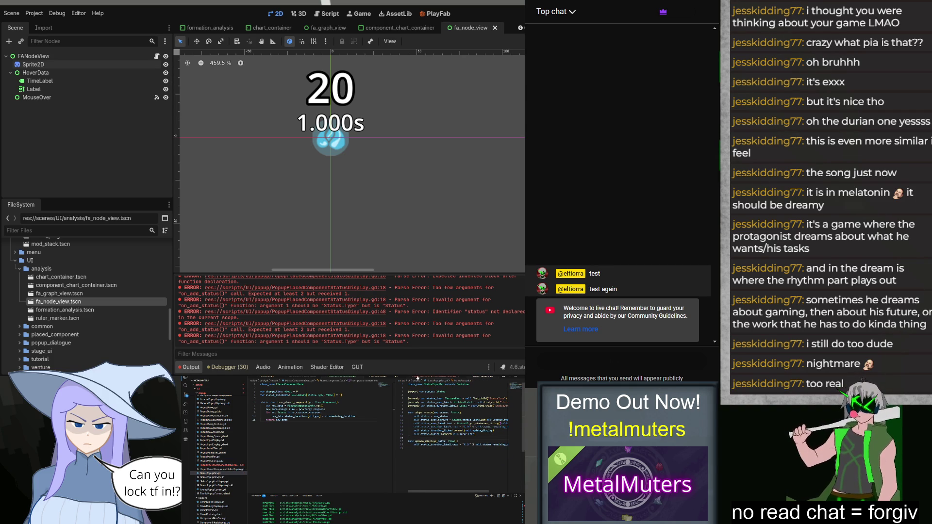
left_click(431, 381)
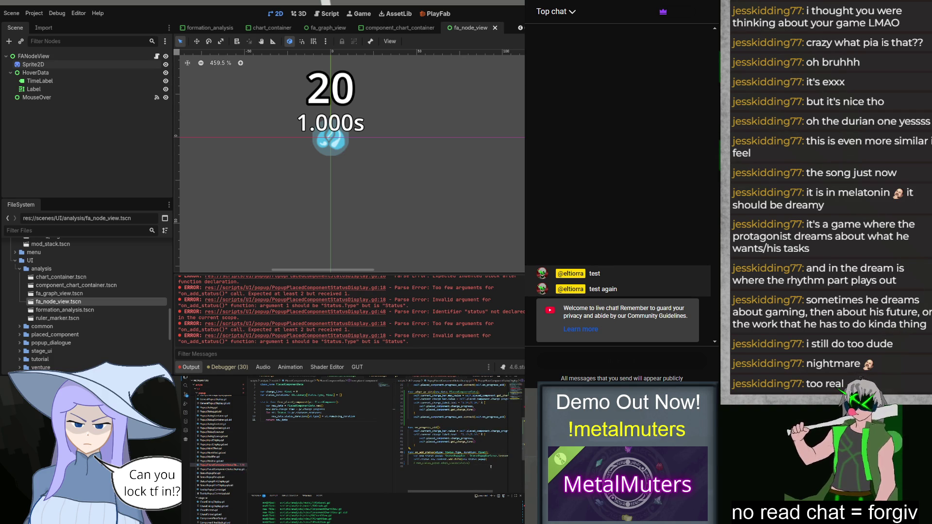
double_click(476, 459)
Revert line 45's parameter back to status: Status.
left_click(480, 452)
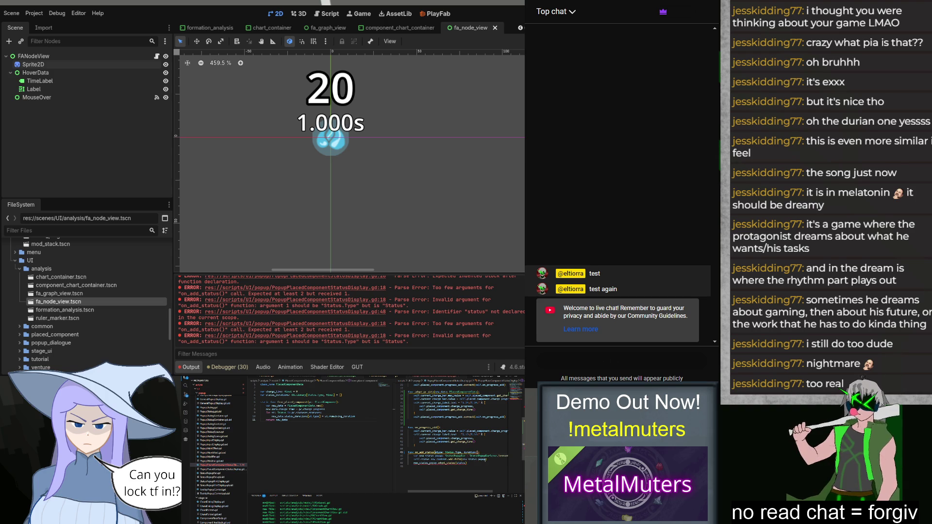
key("ctrl+z")
key("ctrl+z")
left_click(477, 443)
scroll(456, 437, "up", 5)
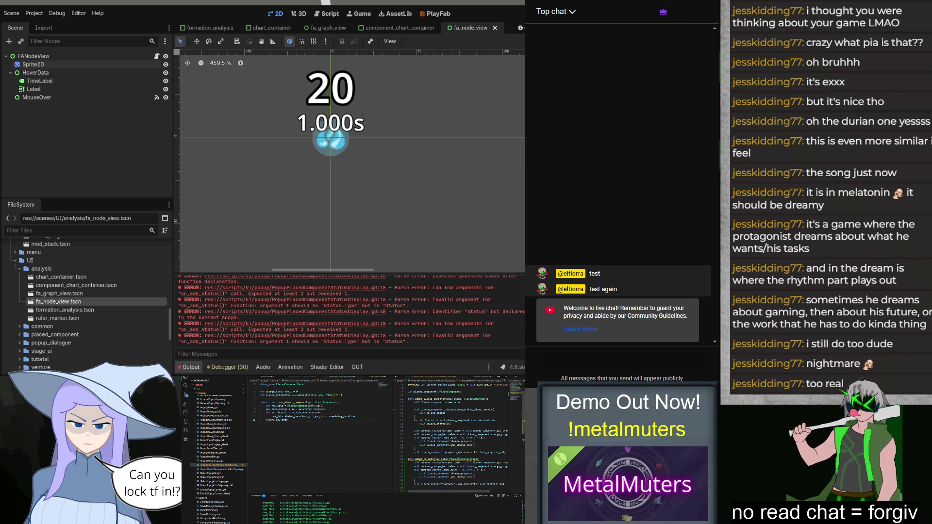
scroll(457, 437, "down", 2)
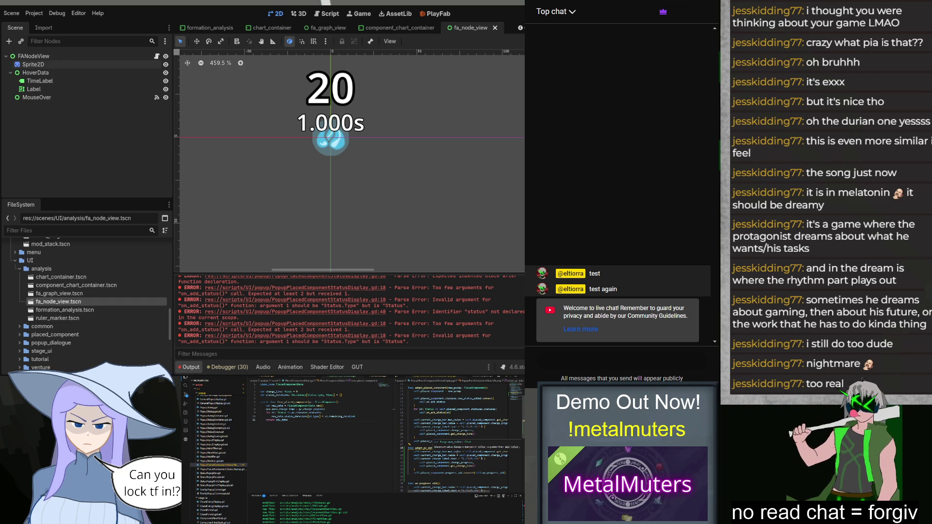
Replace the self get_charge_time call in adopt_pc_data with ComponentPreset.
left_click(463, 451)
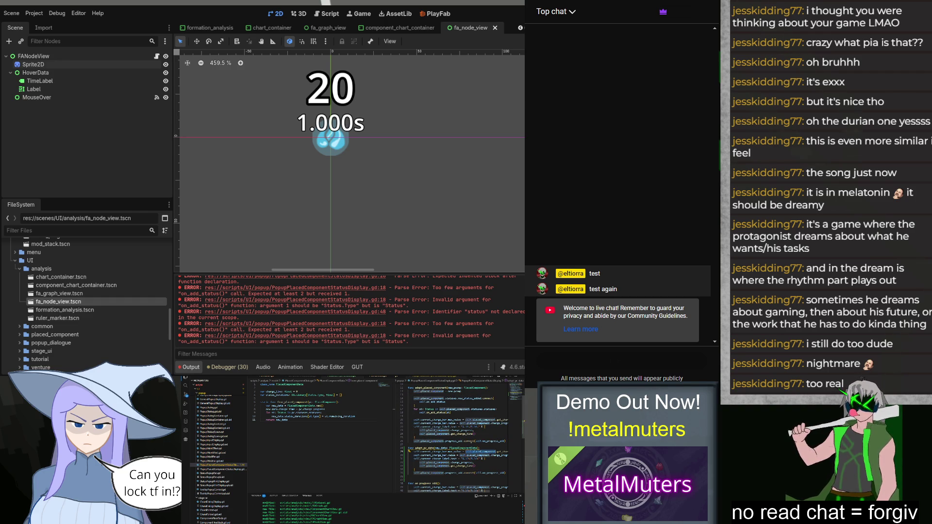
key("shift+End")
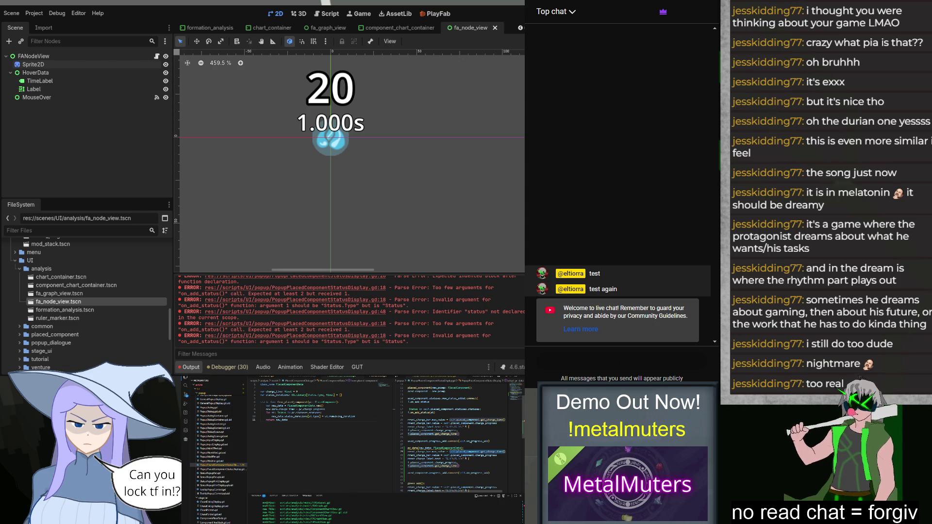
scroll(457, 437, "left", 2)
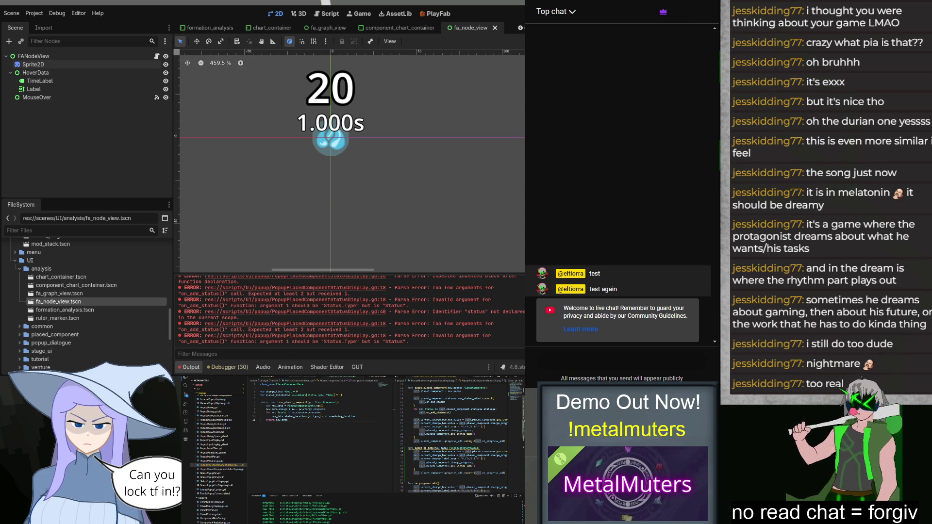
scroll(457, 436, "up", 3)
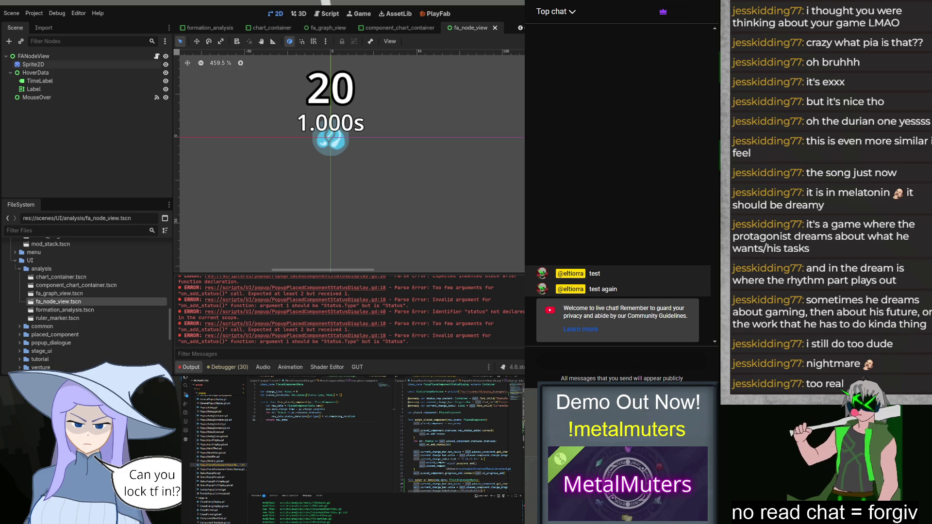
scroll(459, 437, "down", 1)
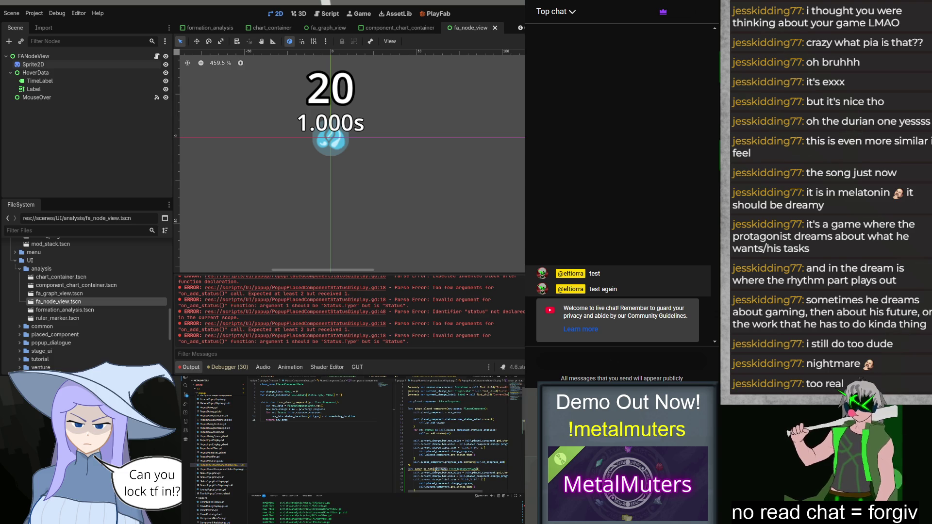
type("Comp")
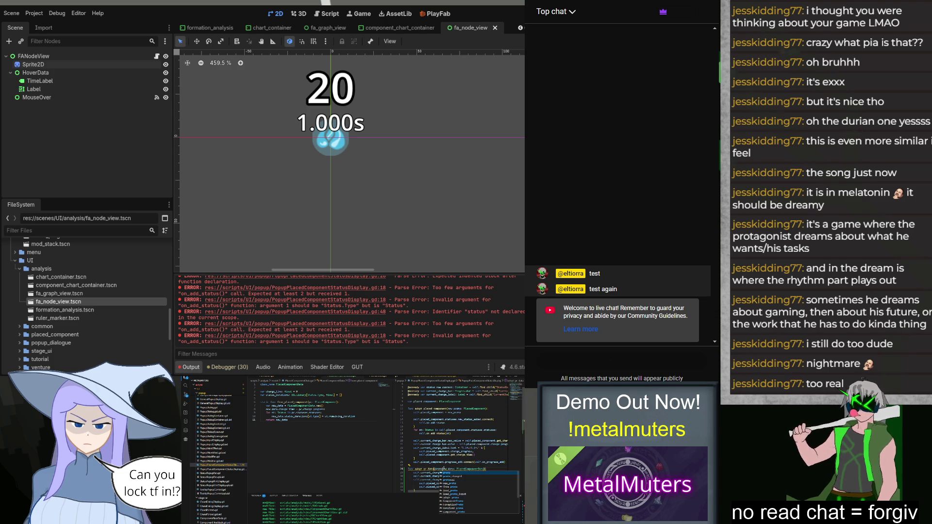
type("onentPreset")
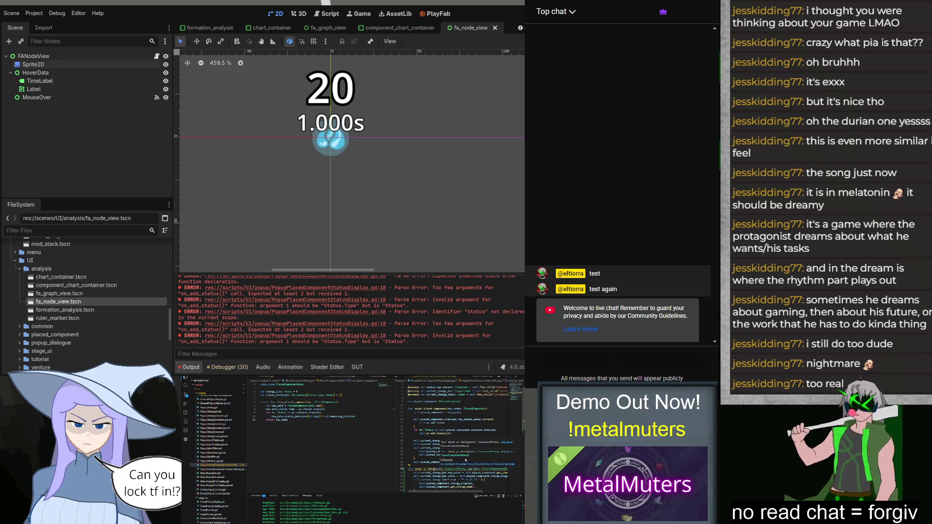
scroll(443, 469, "down", 3)
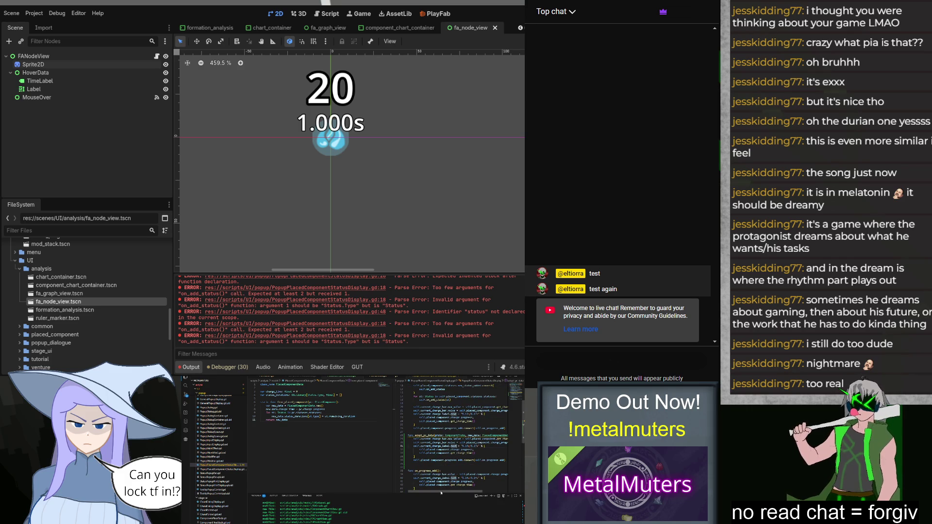
left_click_drag(441, 492, 459, 492)
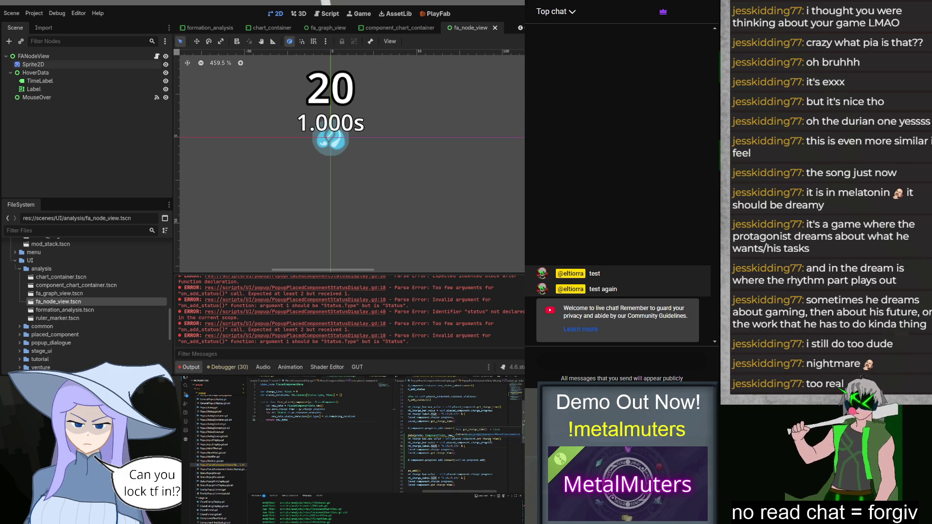
In a popup-folder script, change a self reference to proc.charge_time.
left_click(491, 441, "ctrl")
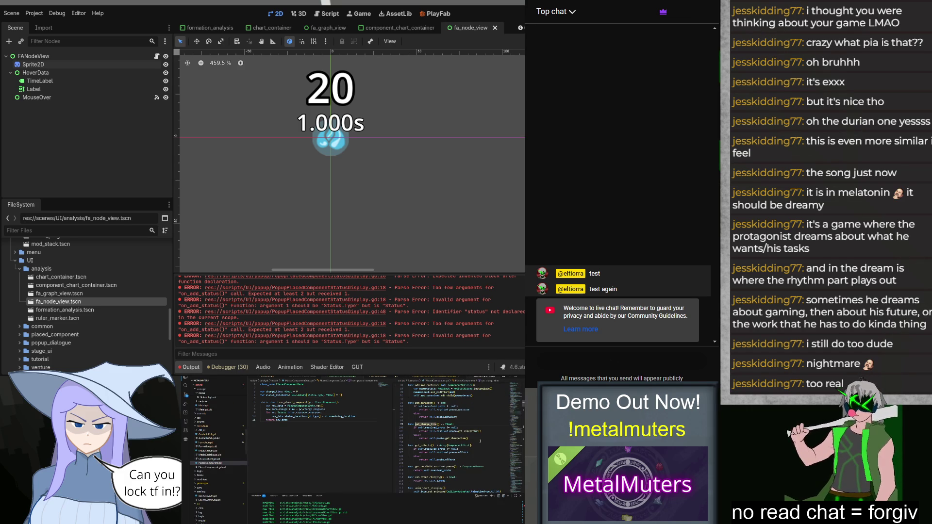
left_click(446, 378)
left_click(446, 407)
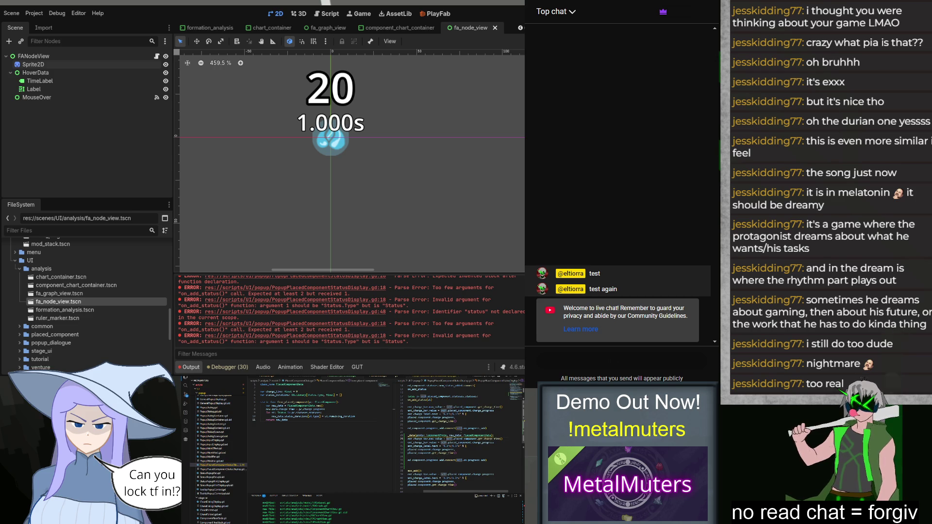
type("proc.ch")
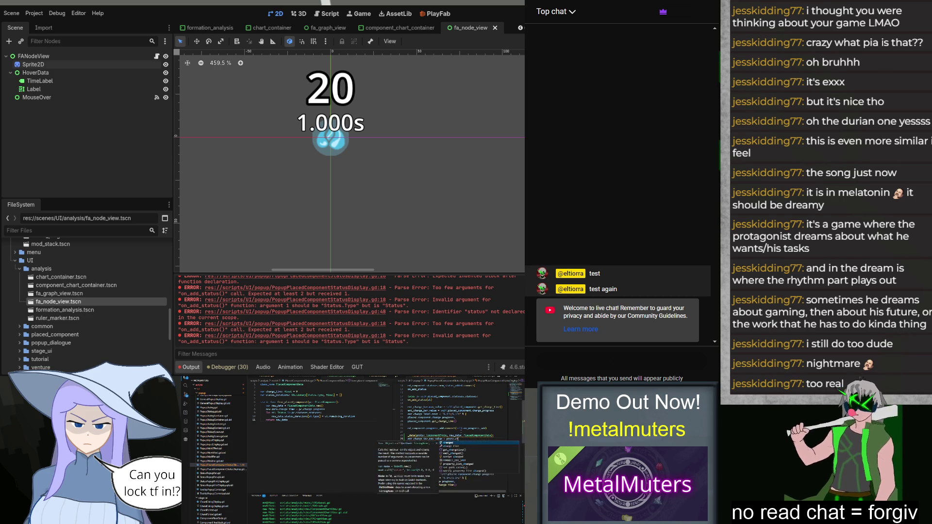
key("Return")
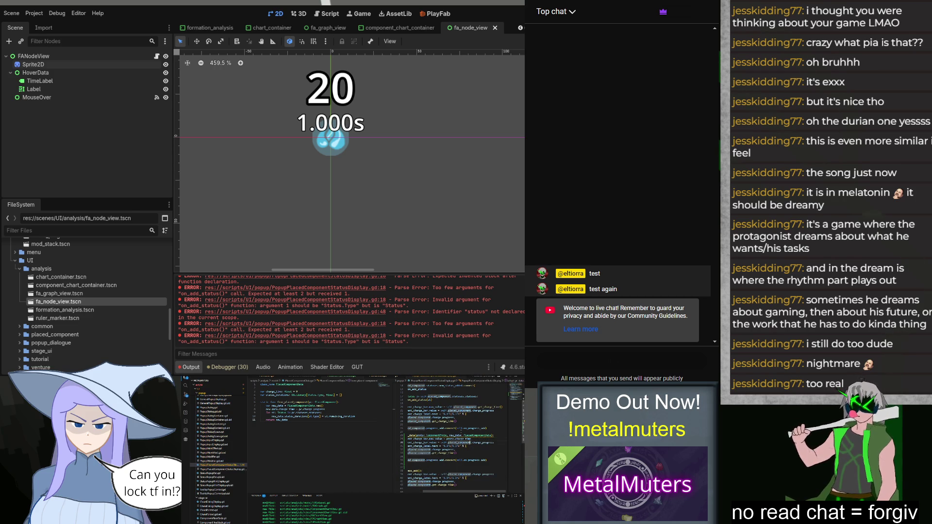
Replace the old charge bar value expression with new_data.charge_time.
key("shift+End")
key("BackSpace")
type("new_data.ch")
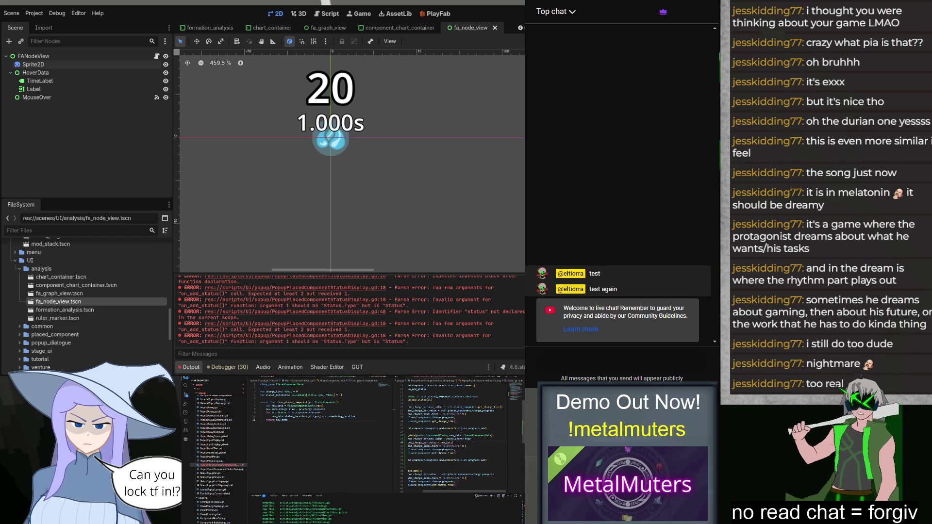
key("Tab")
key("BackSpace")
key("BackSpace")
key("BackSpace")
key("BackSpace")
key("BackSpace")
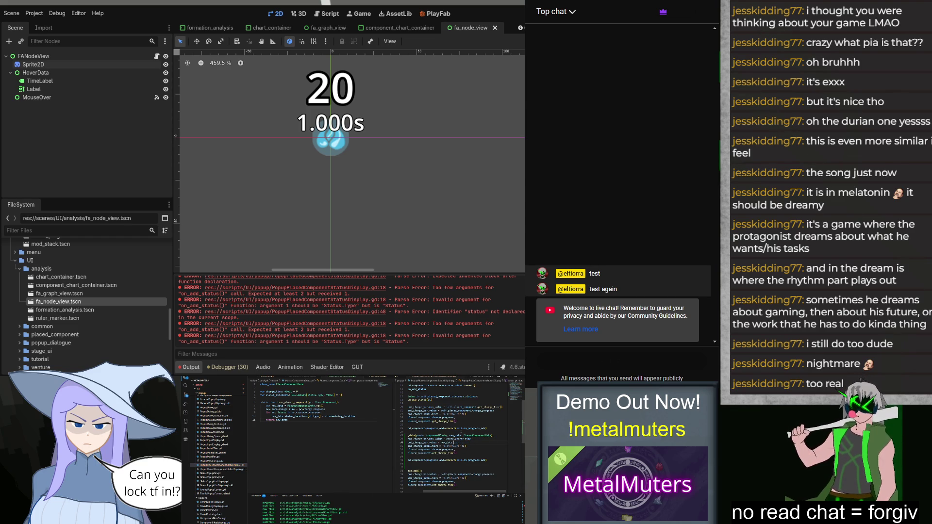
type("pr")
key("BackSpace")
key("BackSpace")
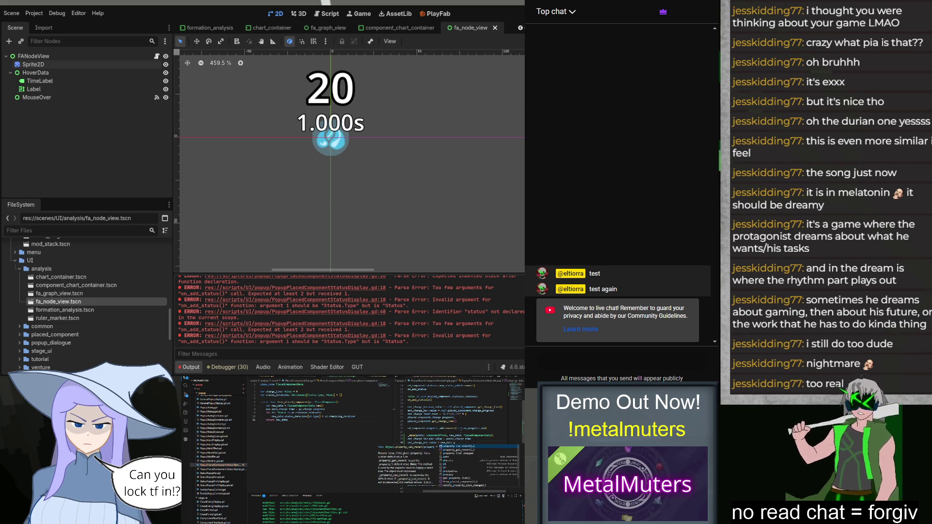
type("ch")
key("Return")
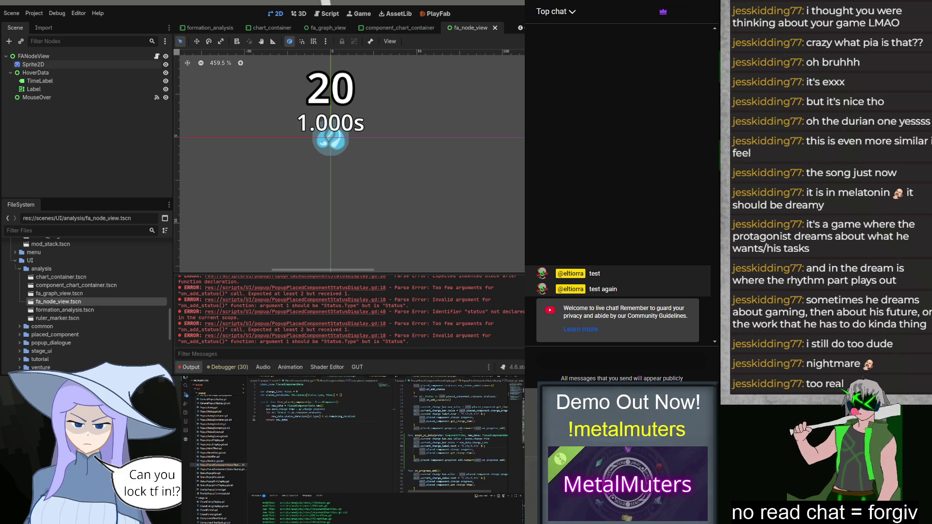
Review the charge_progress uses and delete the .progress_add.connect line on line 35.
left_click(465, 443)
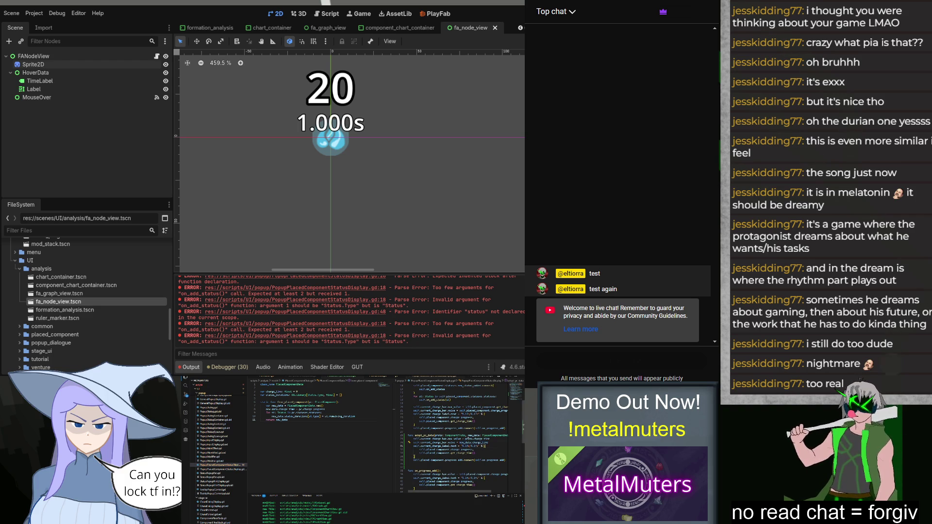
double_click(461, 450)
left_click(468, 439)
left_click_drag(466, 439, 490, 438)
left_click(474, 453)
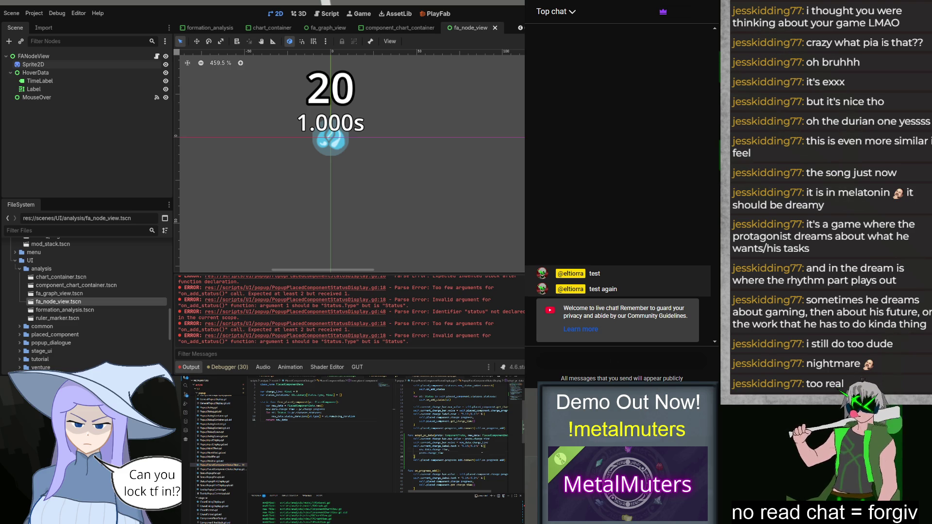
key("ctrl+shift+k")
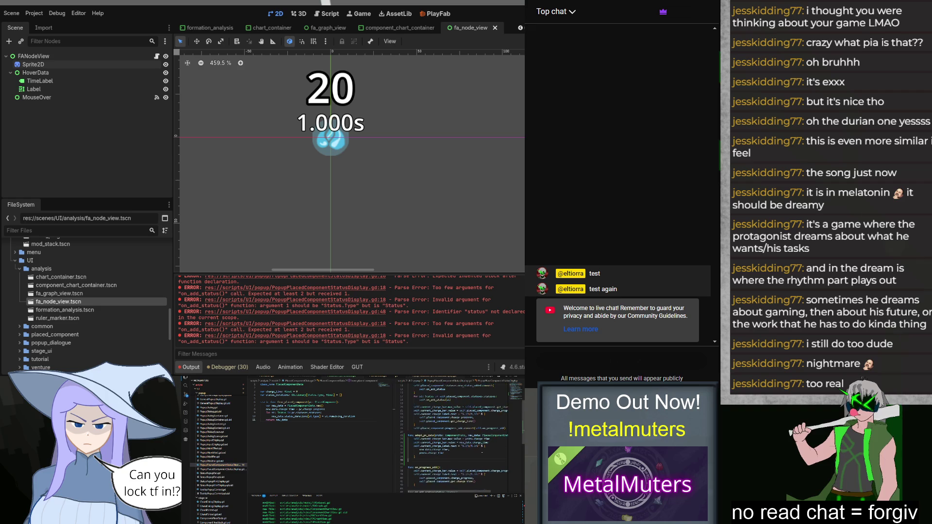
left_click(281, 420)
double_click(273, 394)
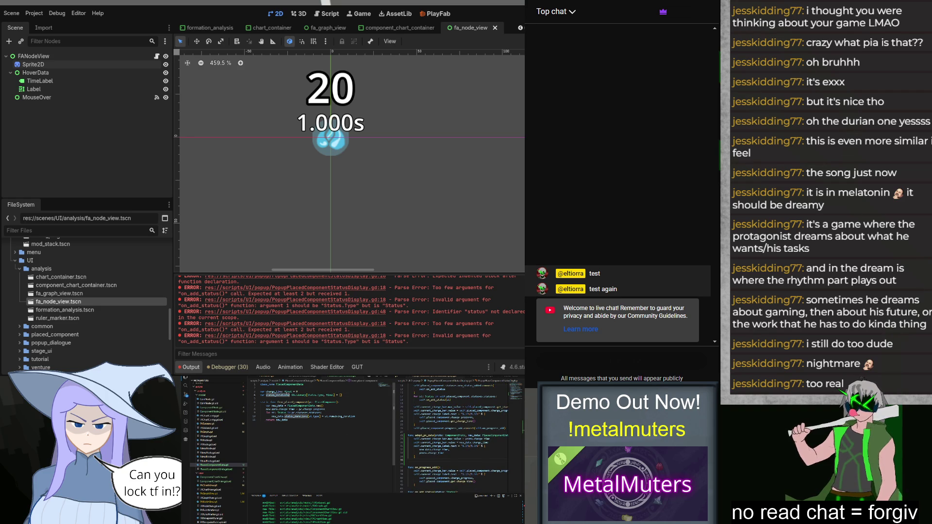
Rewrite line 10 so it reads new_data.statuses.append(st...) instead of the status_durations assignment.
type("statuses")
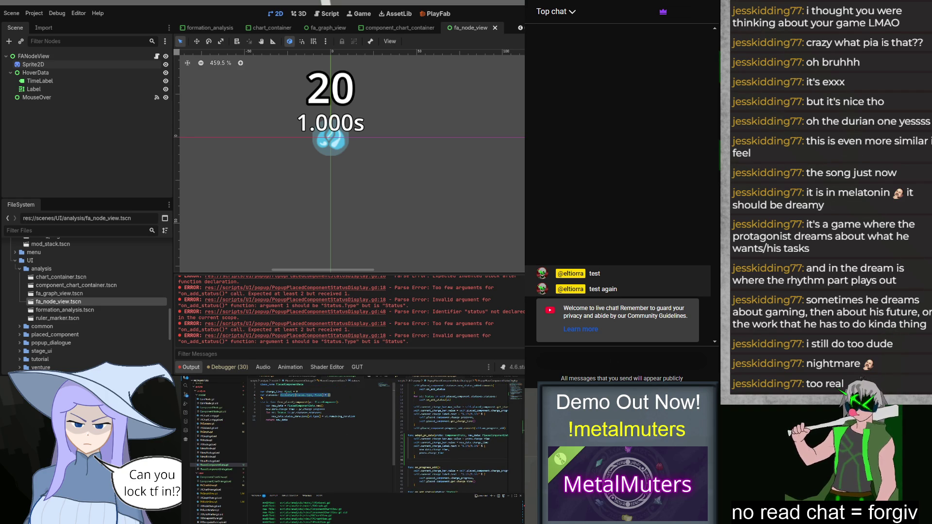
type("Arra")
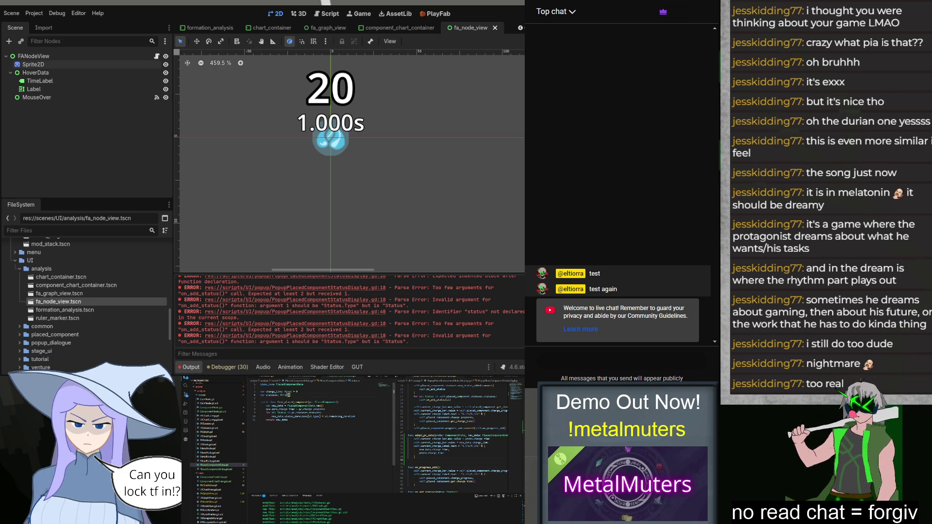
type("y[Status")
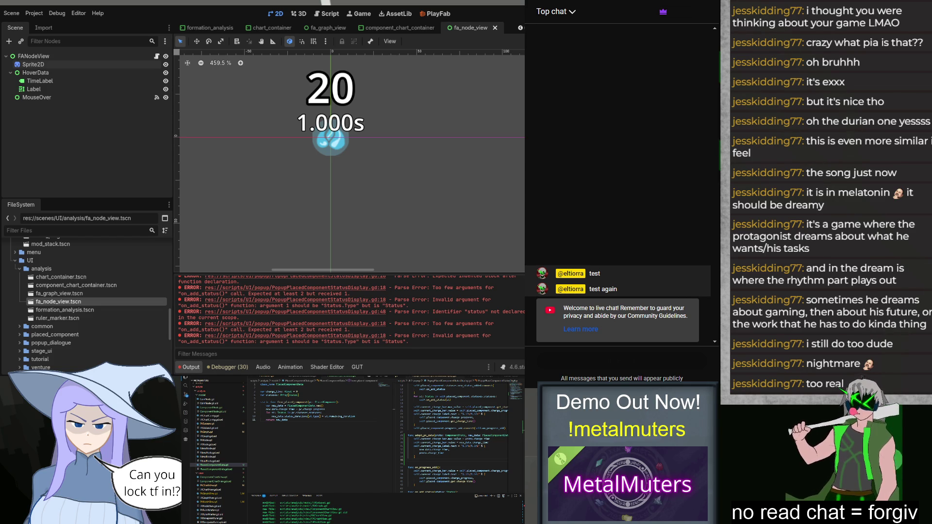
left_click(281, 420)
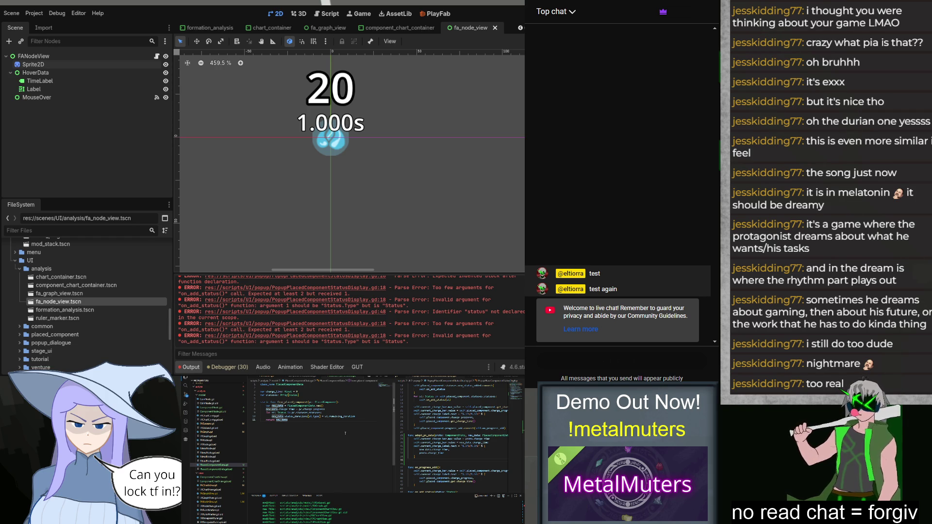
key("Up")
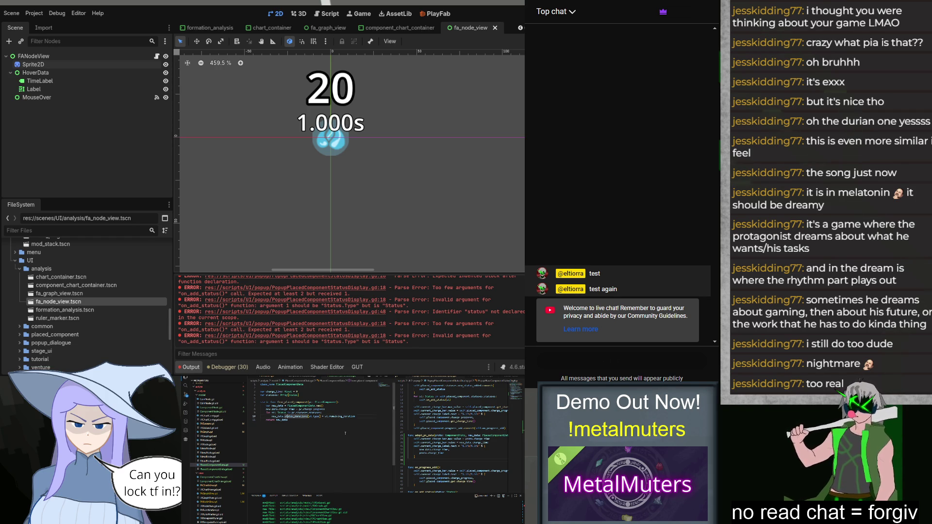
key("End")
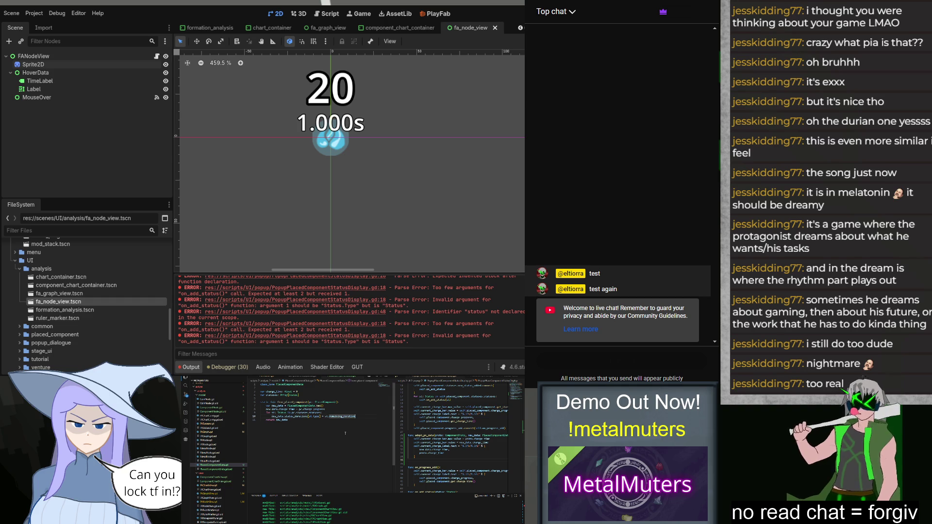
key("shift+Left")
key("shift+Left")
key("shift+Left")
key("BackSpace")
type(".append(")
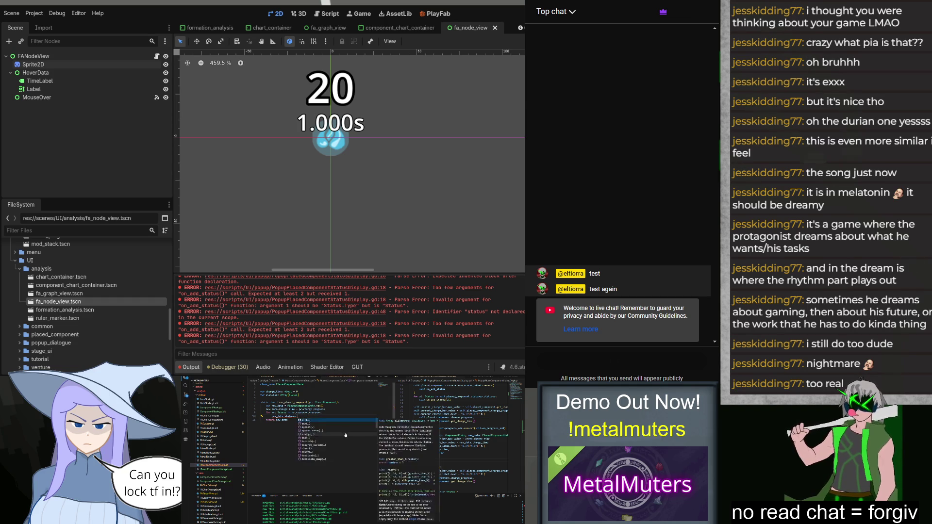
type("st.gen")
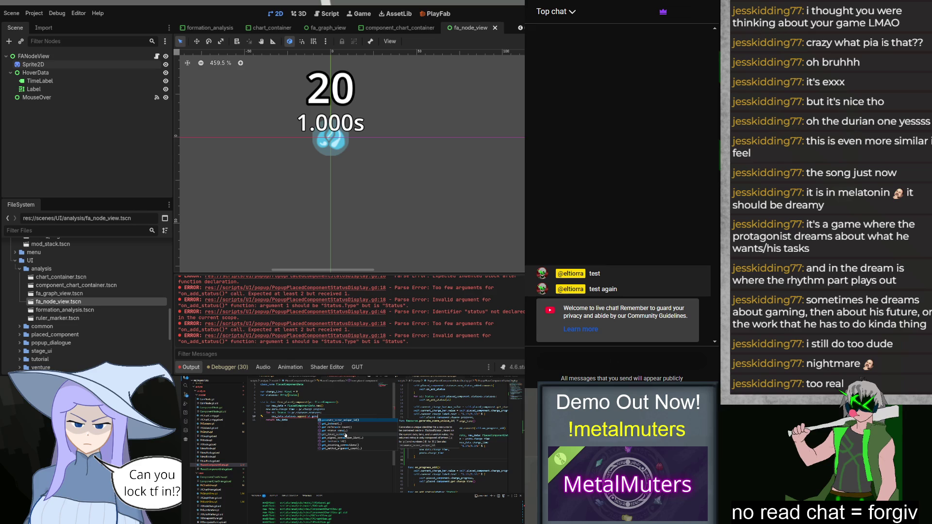
Look up the Status class in Status.gd, switching between it and PlacedComponentData.
key("Escape")
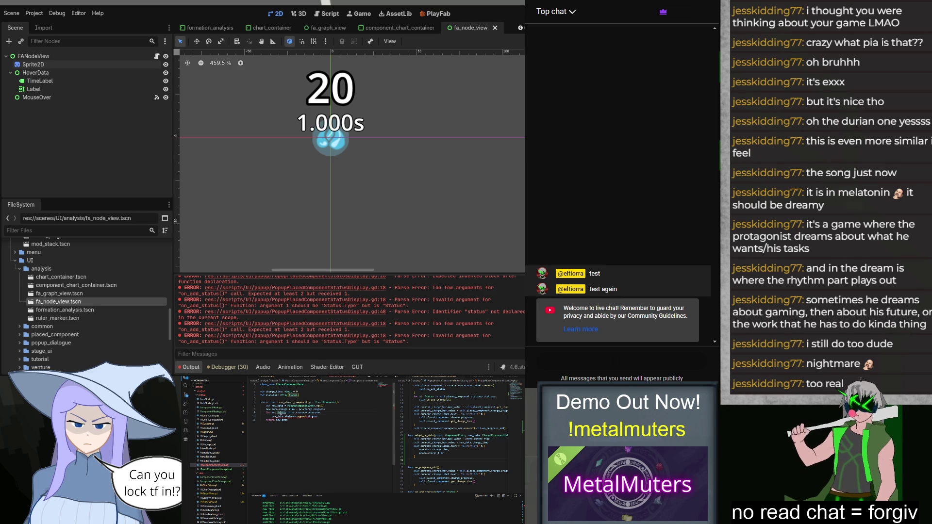
left_click(209, 465)
left_click(358, 380)
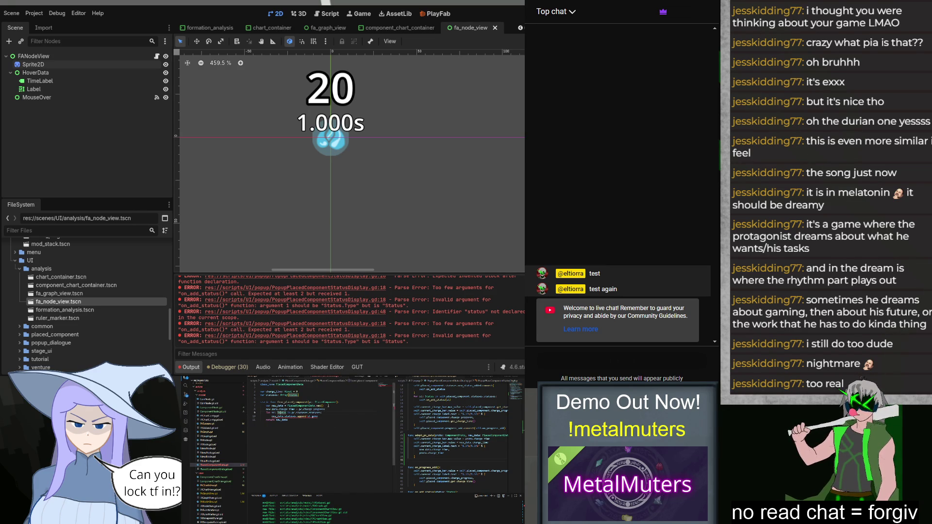
left_click(347, 381)
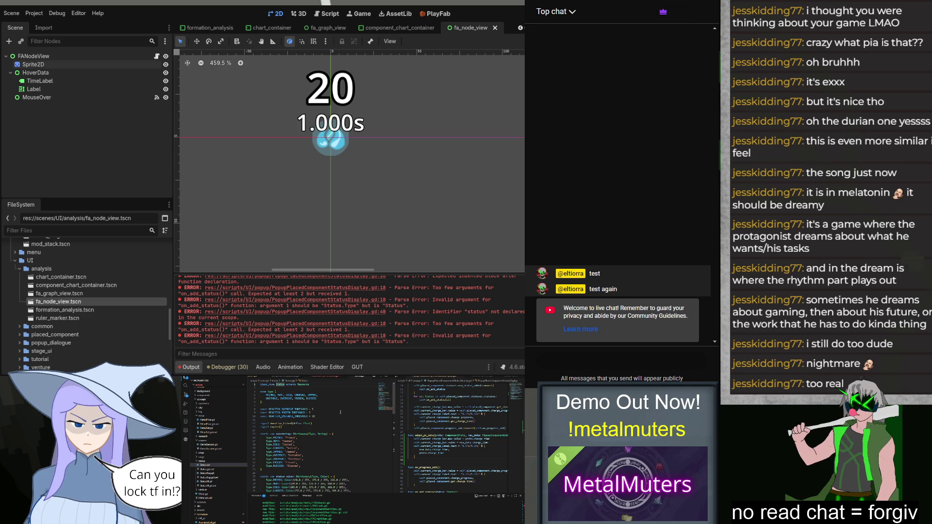
Complete the append call with st.duplicate() and save PlacedComponentData.
scroll(340, 412, "down", 2)
scroll(340, 413, "down", 3)
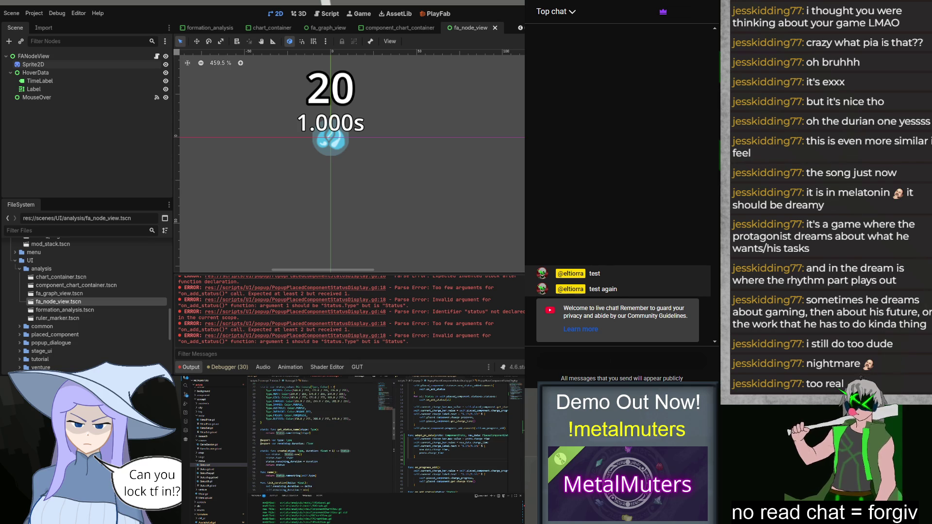
left_click(329, 378)
type("dup")
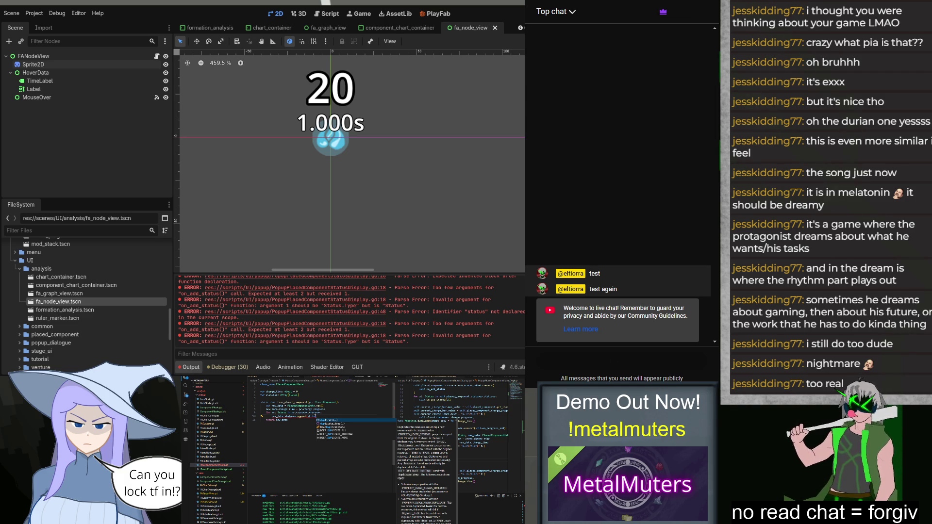
key("Return")
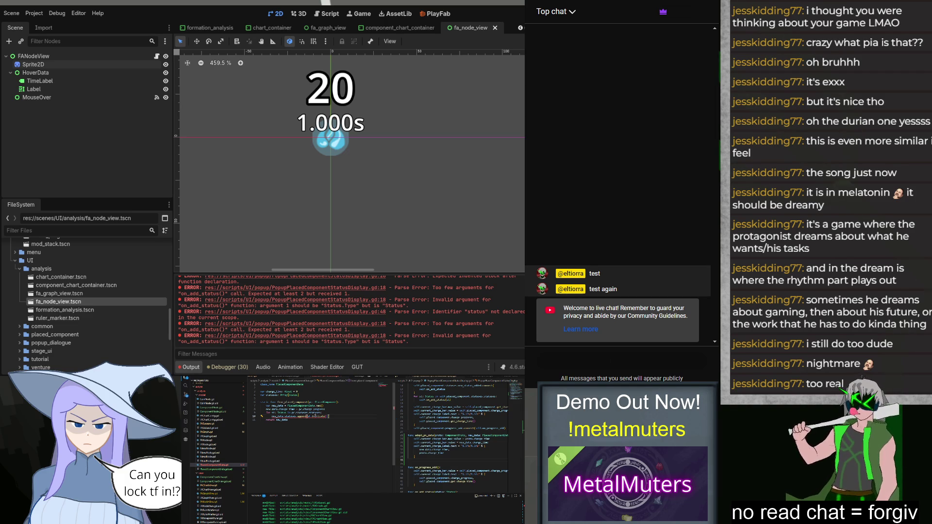
key("ctrl+s")
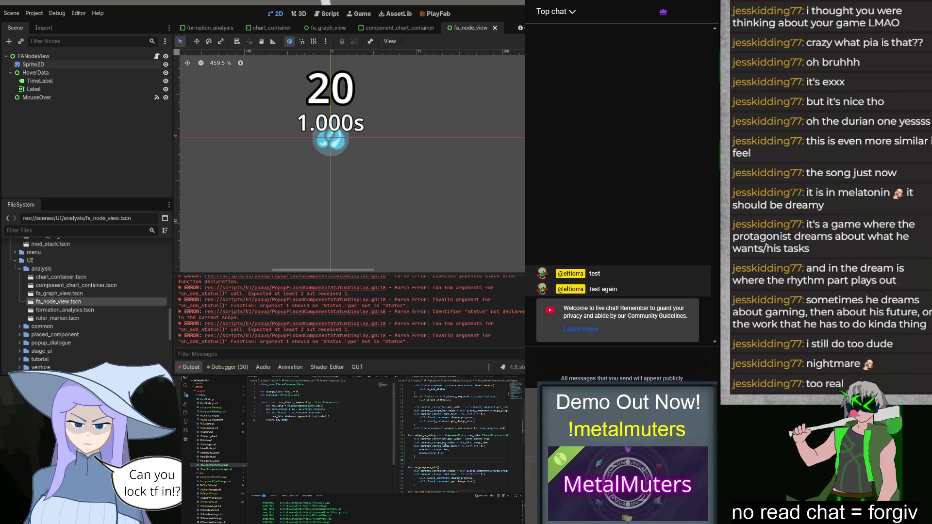
Add a loop calling self.on_add_status(st) for each status in new_data.statuses.
left_click(282, 419)
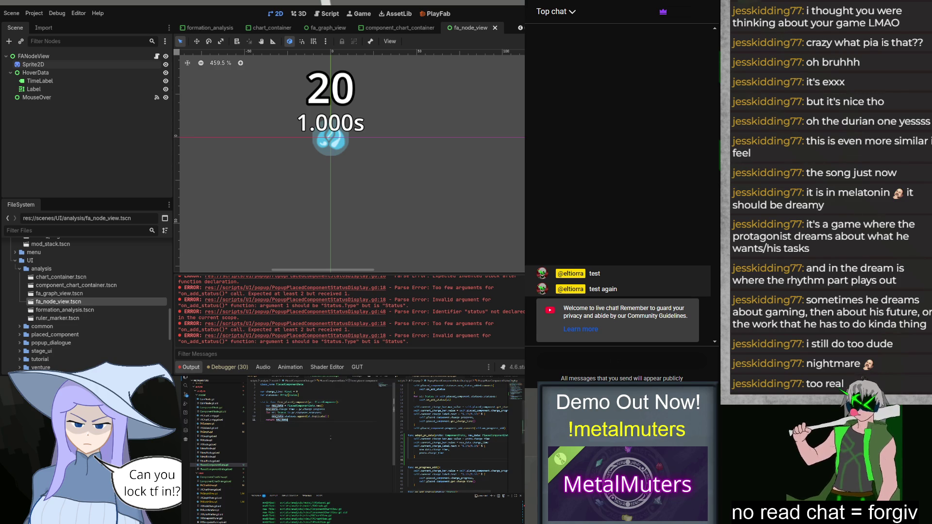
key("Return")
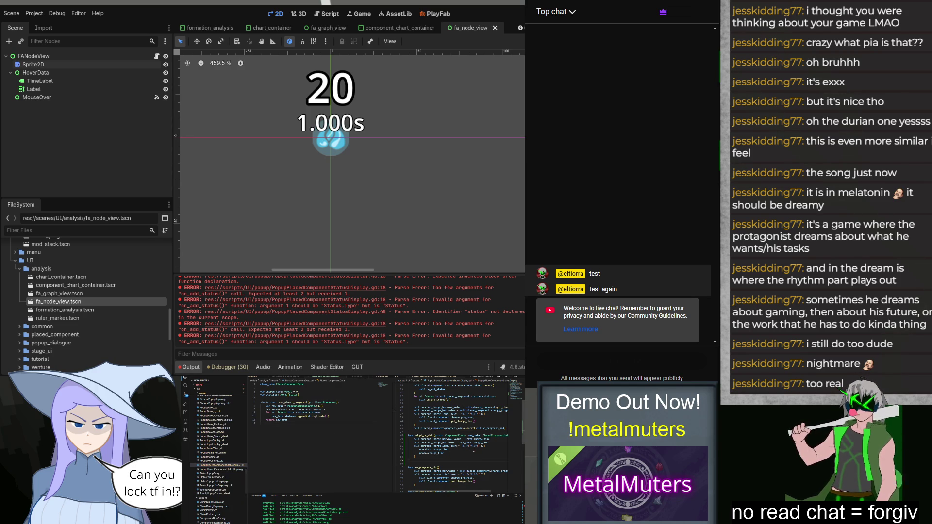
scroll(459, 439, "up", 2)
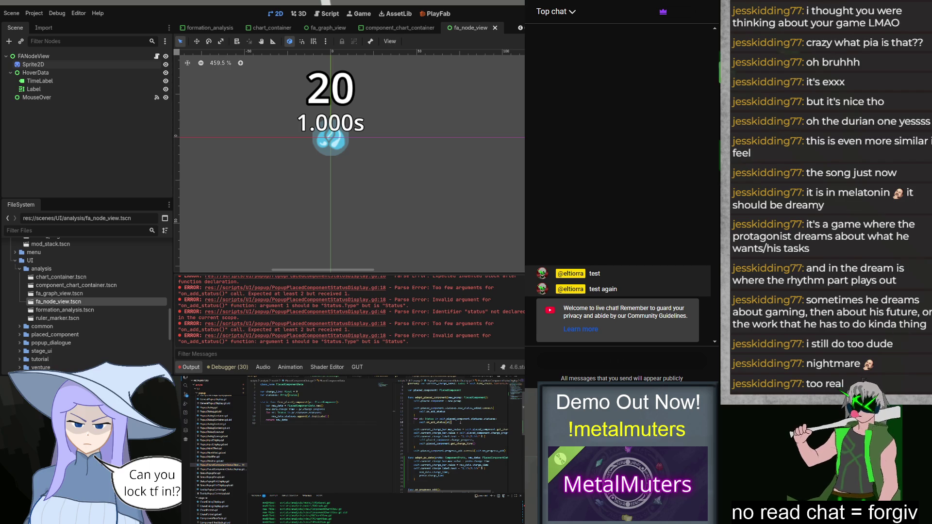
scroll(448, 445, "down", 3)
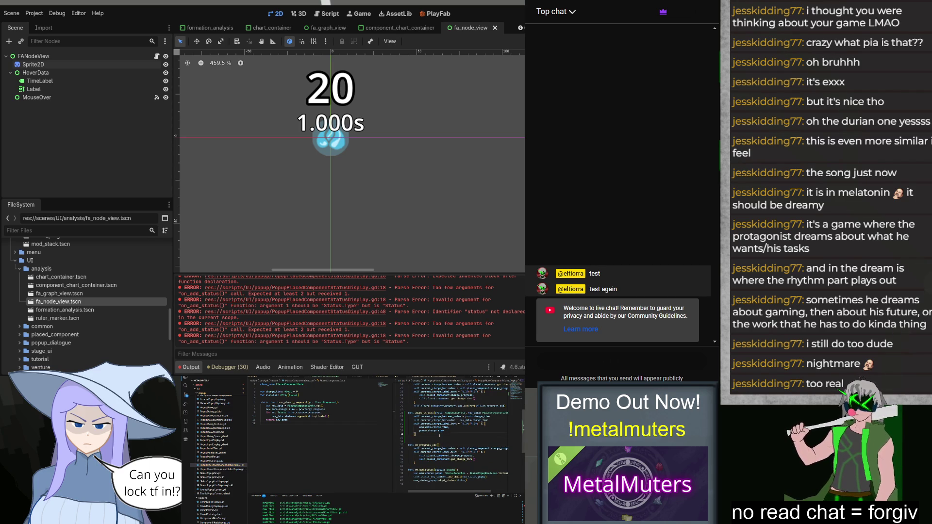
key("Tab")
left_click(441, 448)
key("BackSpace")
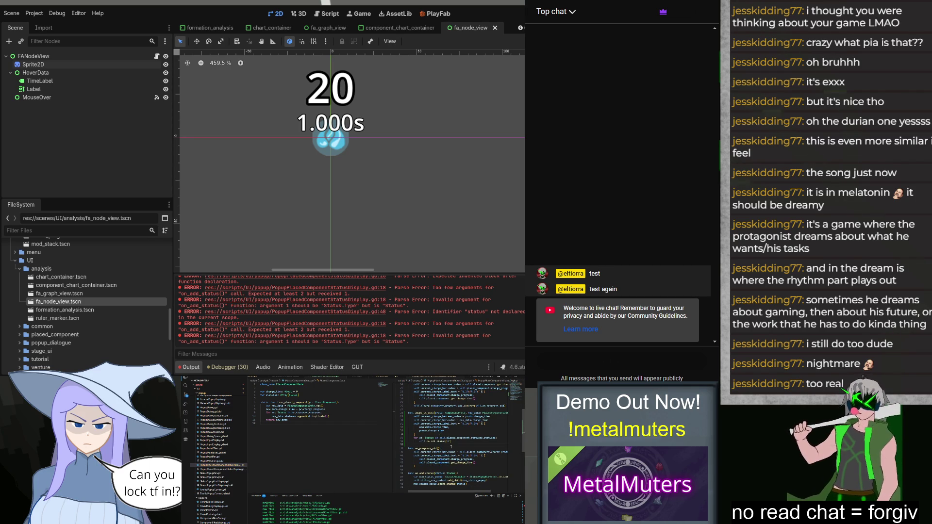
key("shift+End")
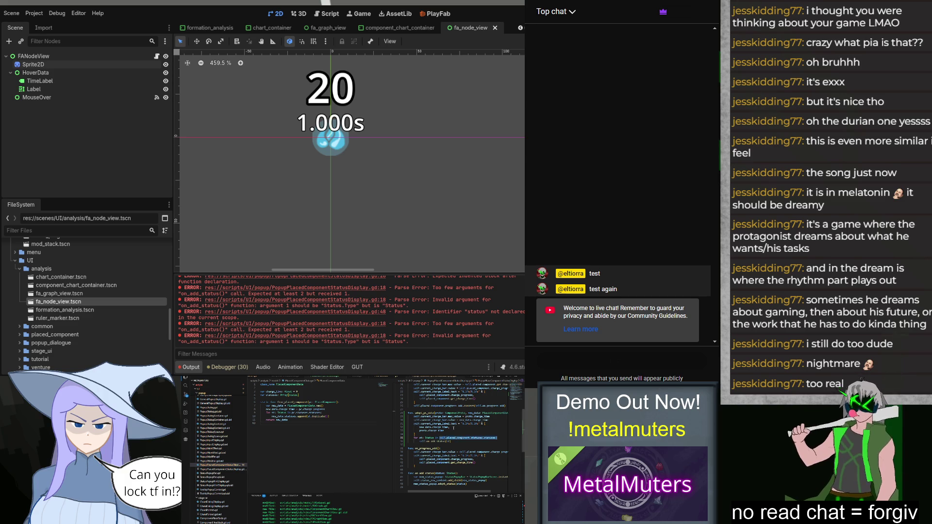
type("s")
key("BackSpace")
type("new_data.statuses:")
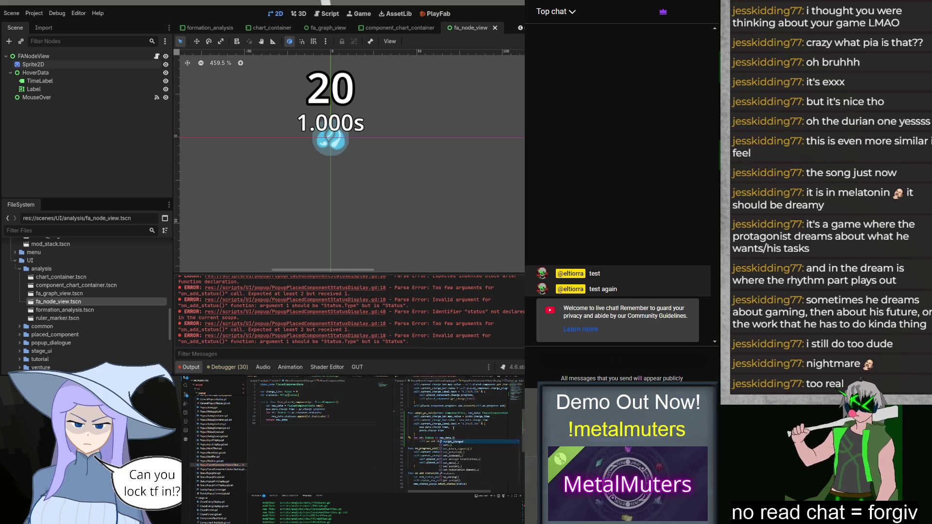
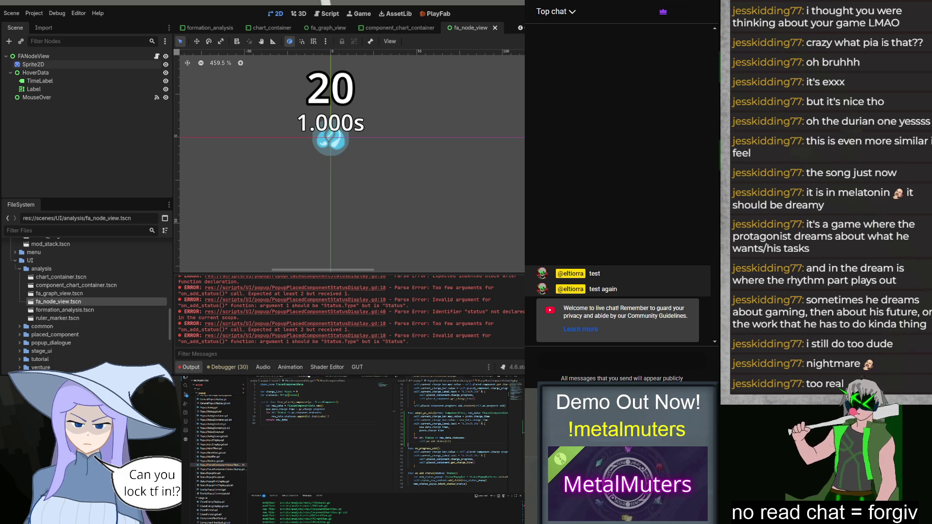
Locate the log_component definition in FADataset.gd.
left_click(271, 378)
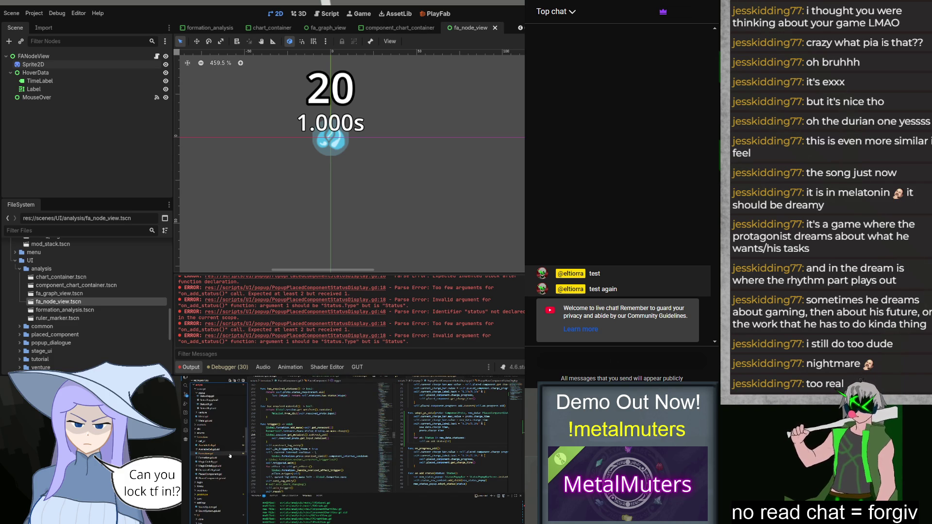
left_click(230, 456)
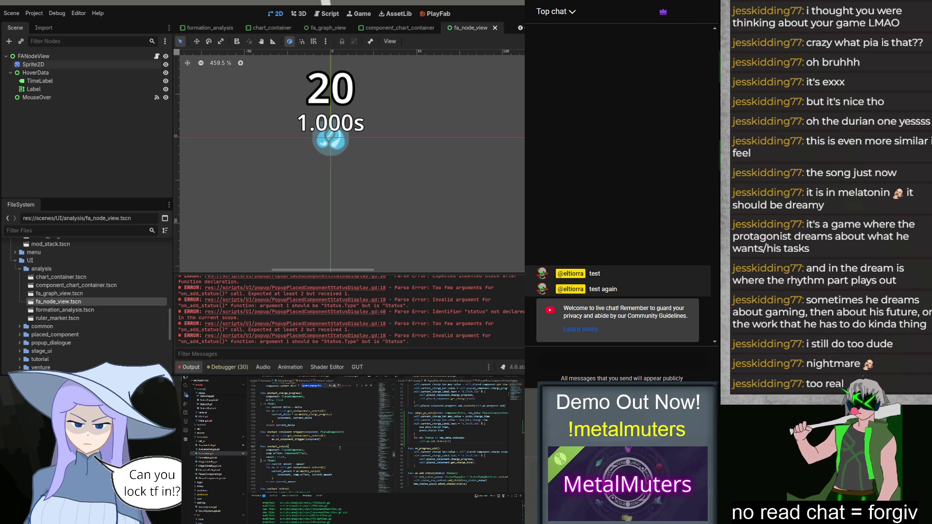
scroll(339, 448, "up", 20)
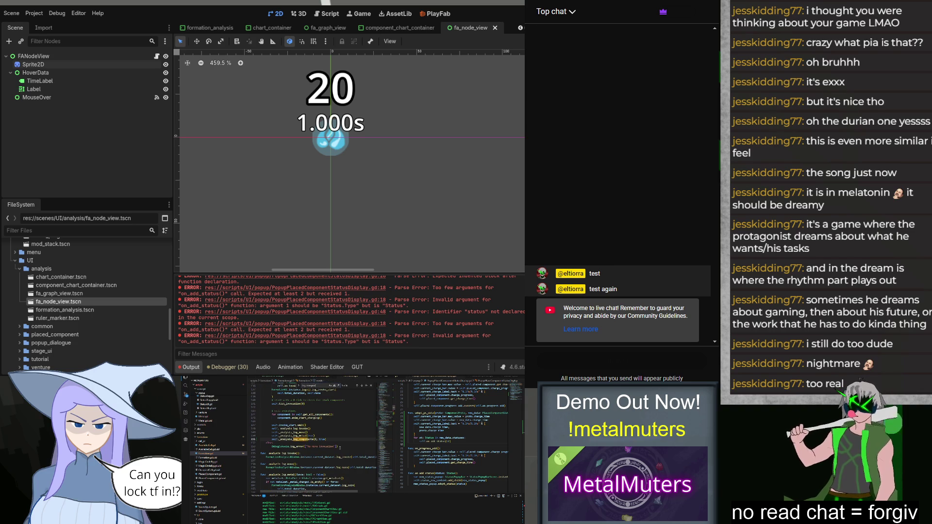
left_click(362, 386)
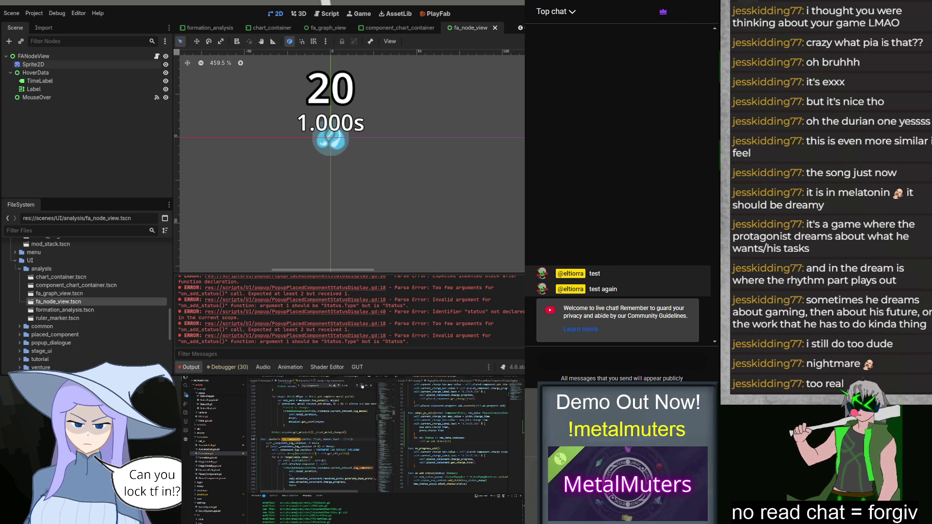
left_click(362, 386)
double_click(334, 448)
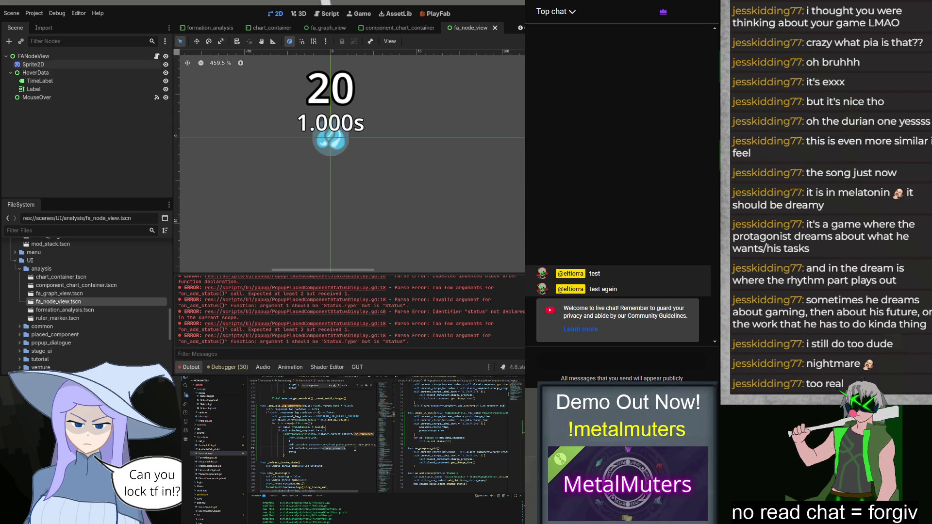
key("F12")
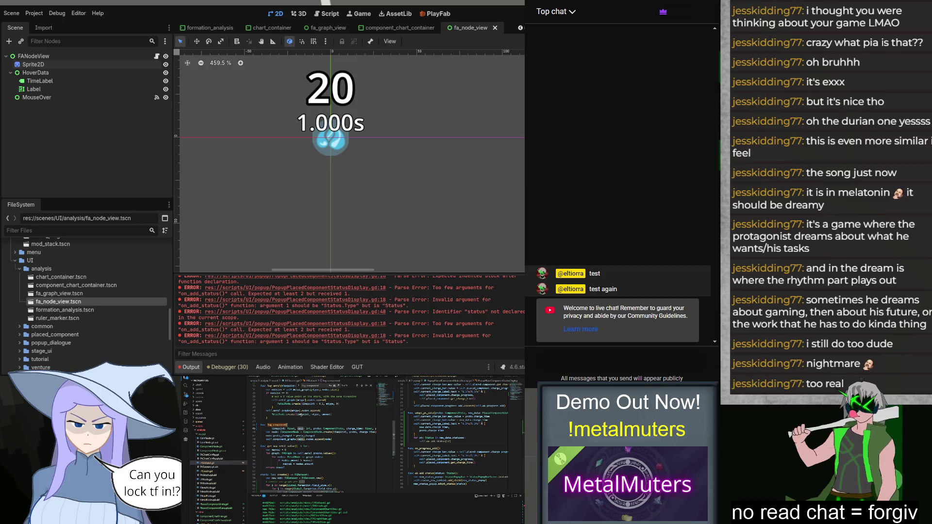
Put each log_component parameter on its own line, replacing charge_time: float with cdata: PlacedComponentData.
left_click(291, 432)
key("Return")
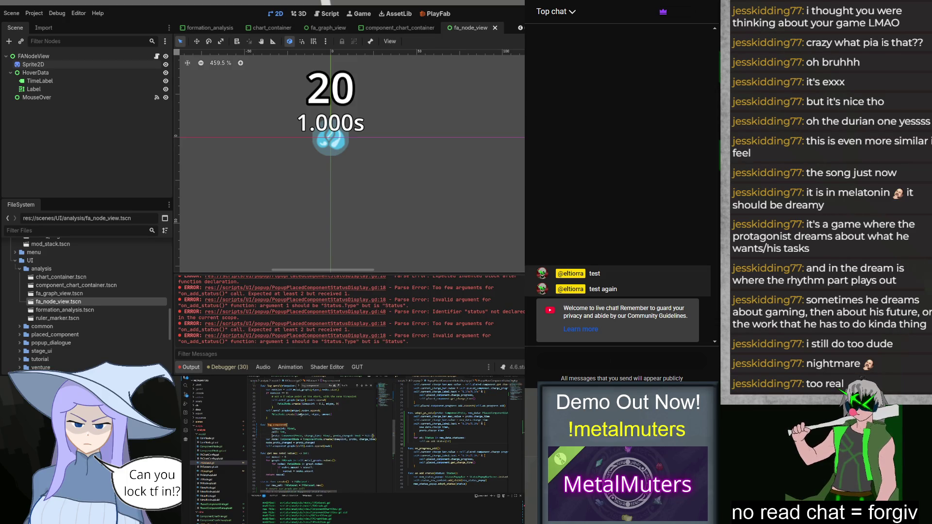
left_click(312, 436)
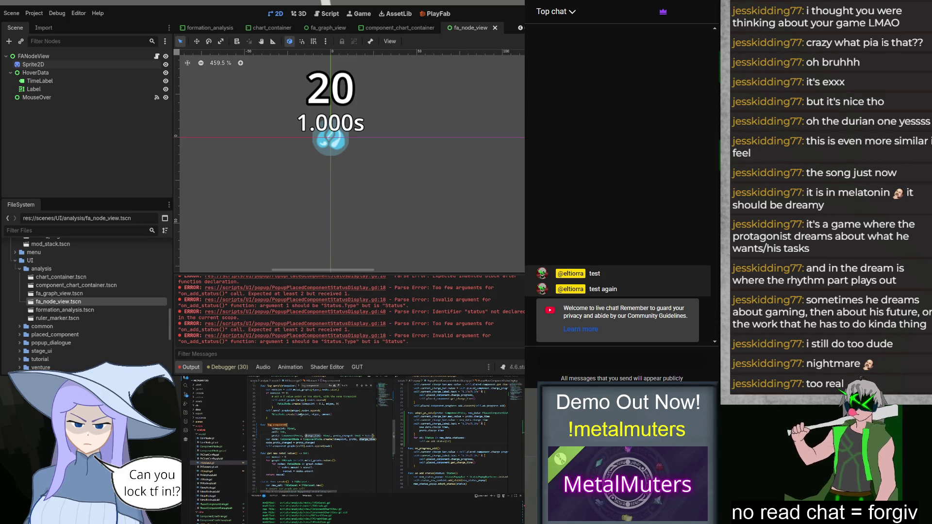
key("Return")
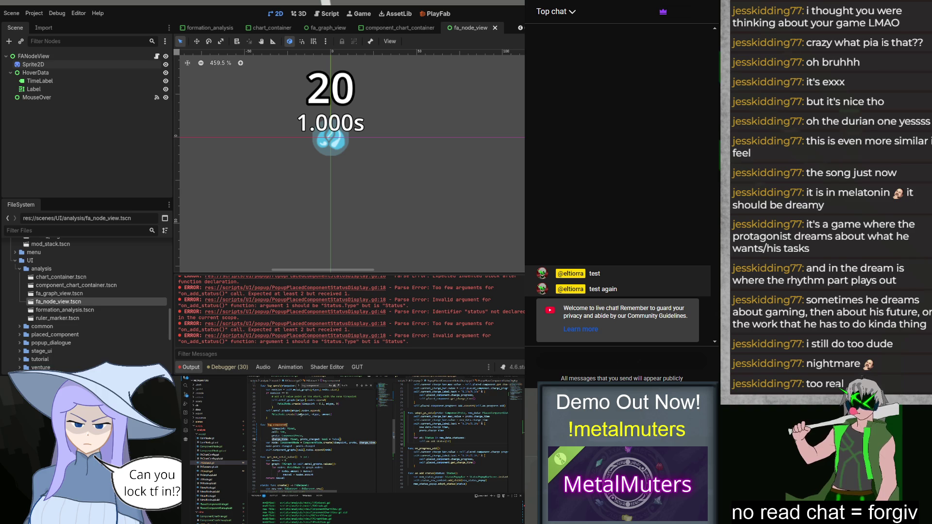
key("Return")
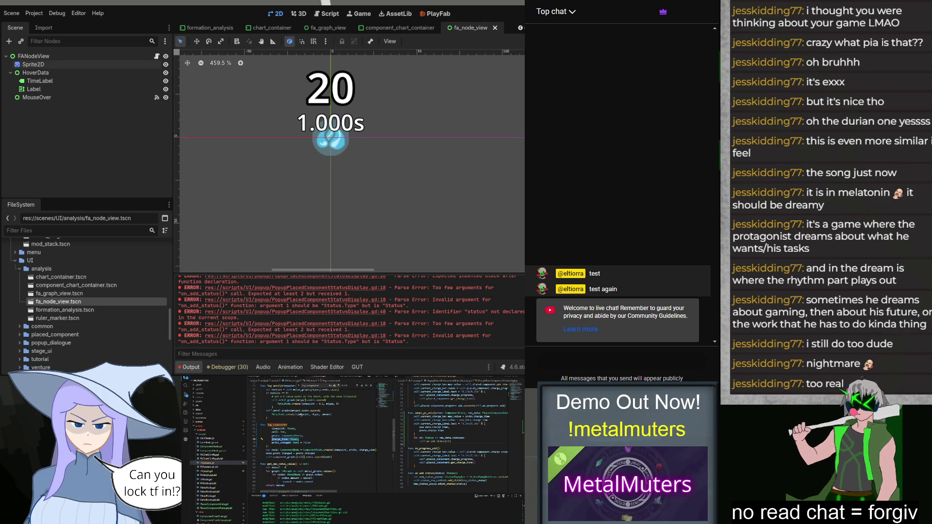
type("cdata: PlacedComponentData,")
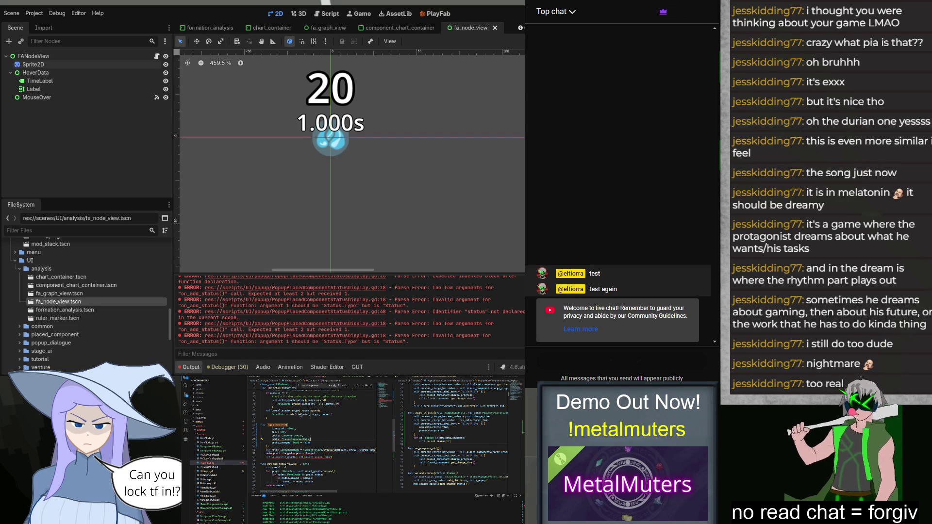
key("ctrl+s")
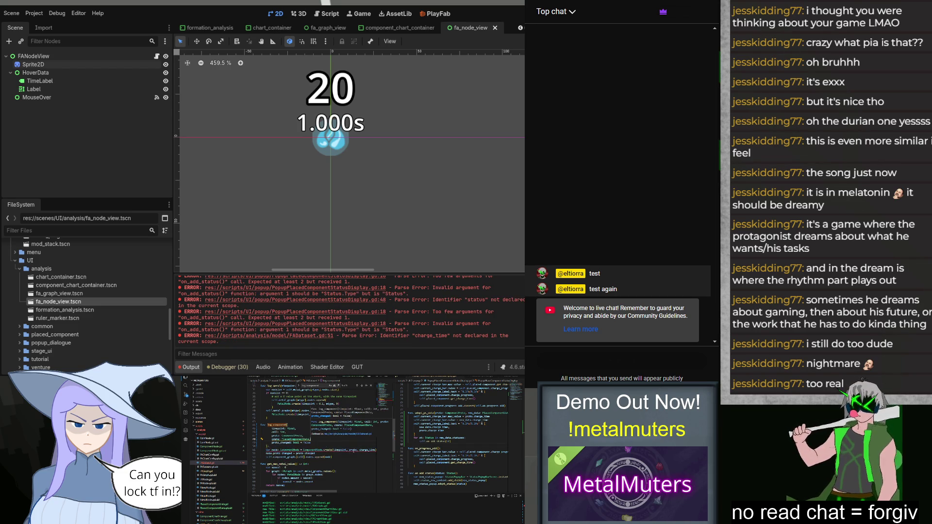
Pass cdata instead of charge_time to ComponentNode.create().
key("ctrl+BackSpace")
type("cdata.")
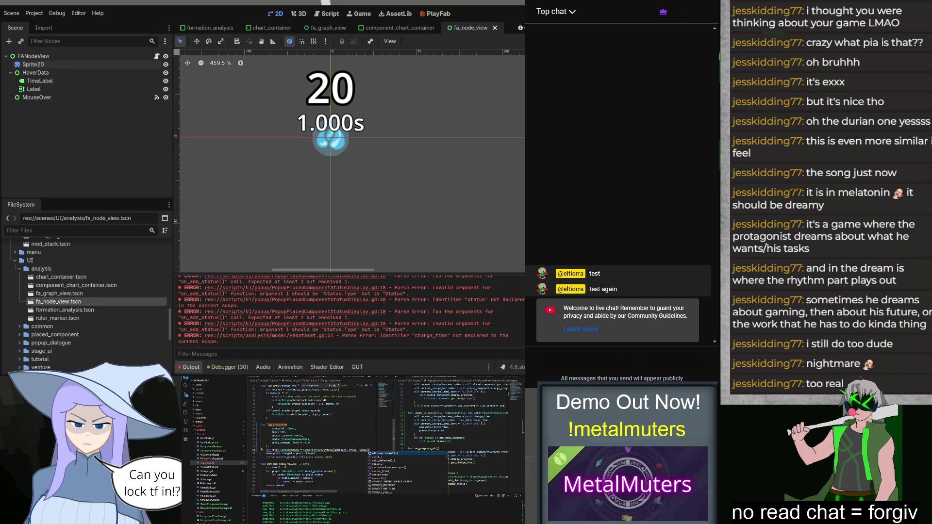
key("Escape")
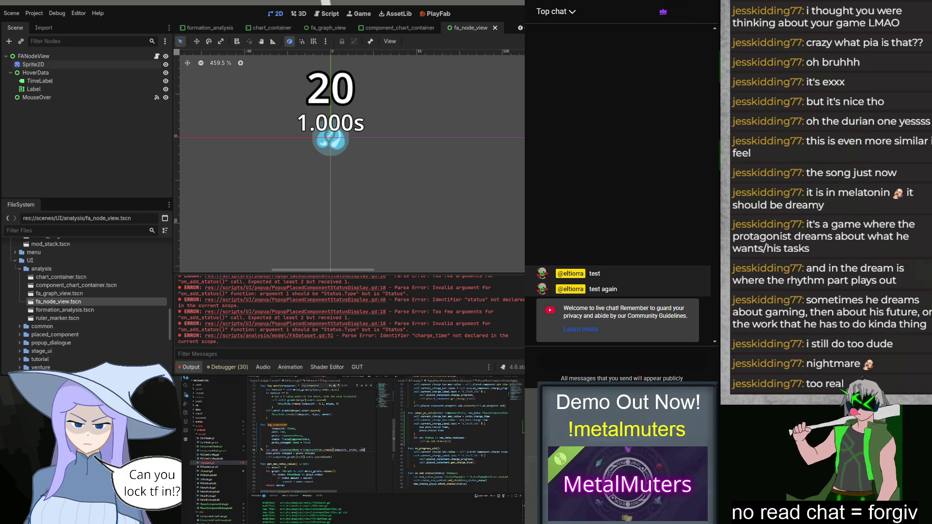
type(")")
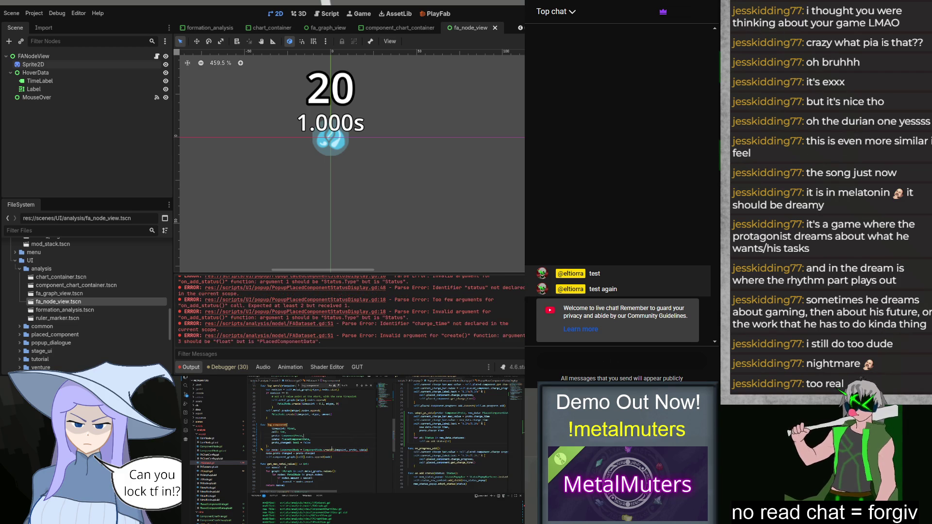
left_click(313, 450, "ctrl")
Change create()'s float parameter type to PlacedComponentData.
left_click(341, 427)
double_click(337, 426)
scroll(346, 413, "up", 1)
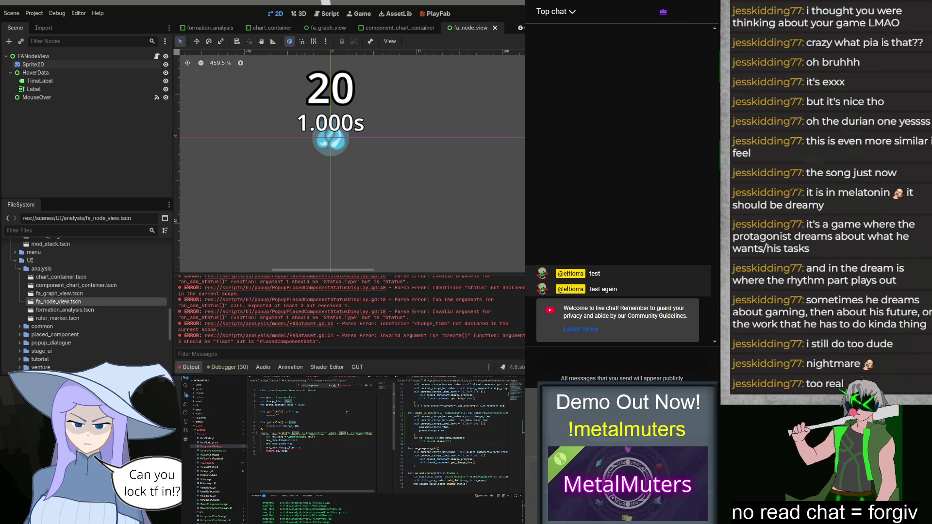
type("Plac")
key("Return")
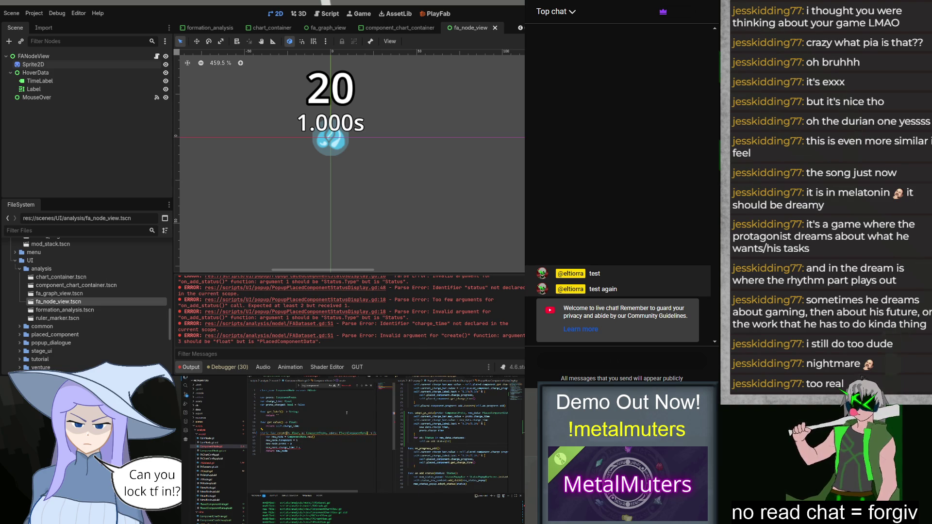
Add a var component_data: PlacedComponentData below proto_changed.
key("Return")
type("var ")
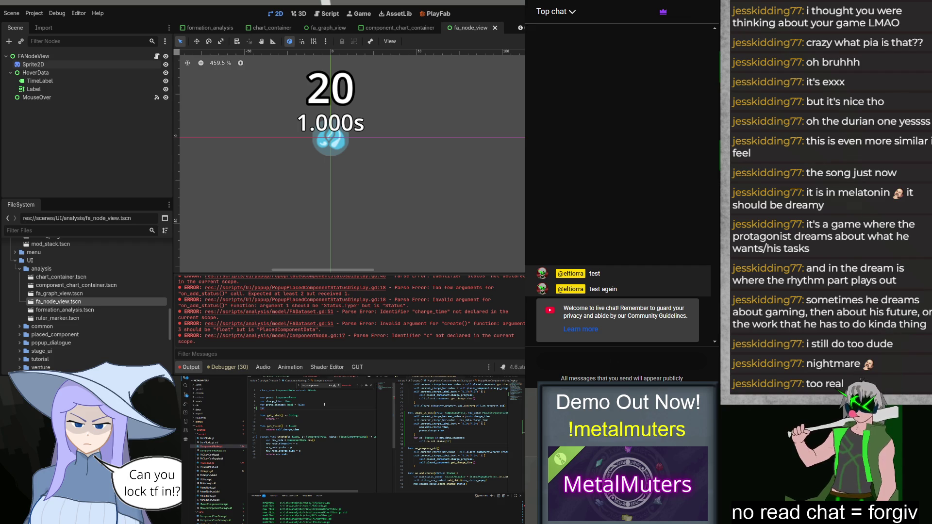
type("component_data: Plac")
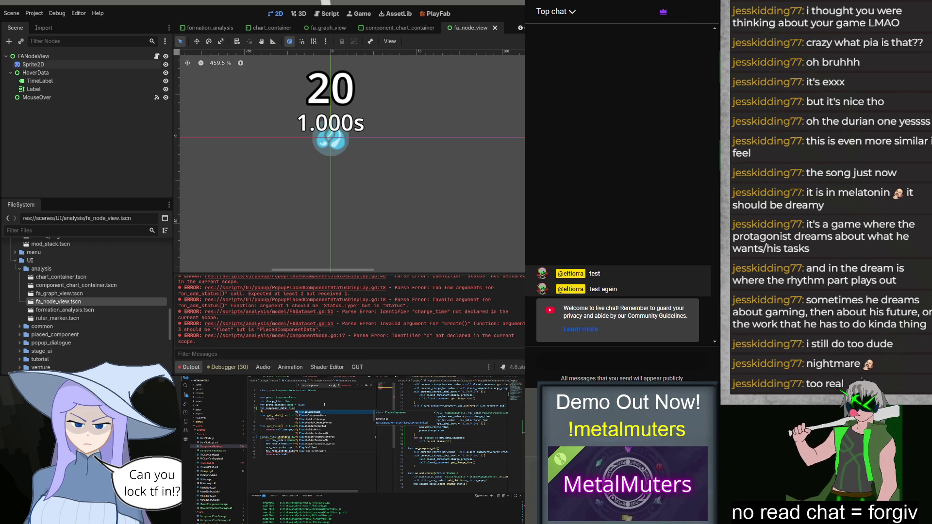
key("Down")
key("Return")
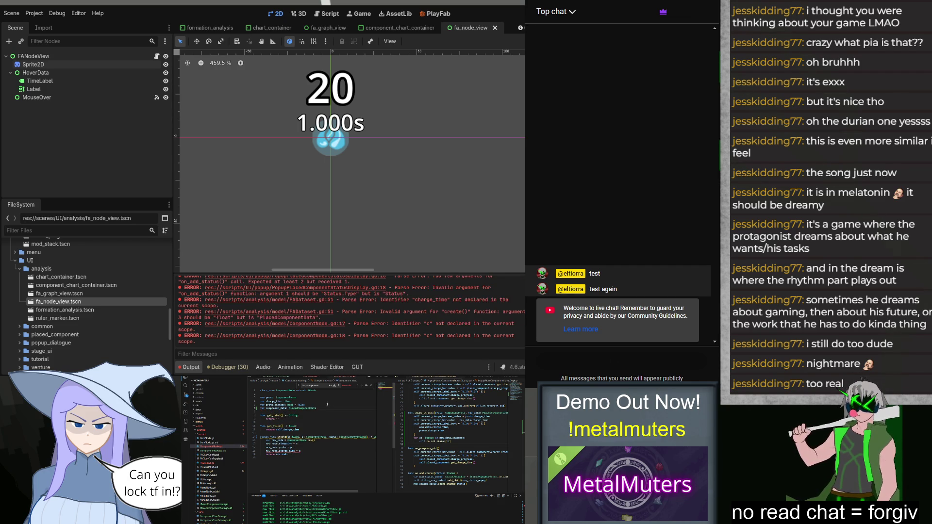
Set charge_time from cdata.charge_time and assign new_node.component_data.
left_click(304, 451)
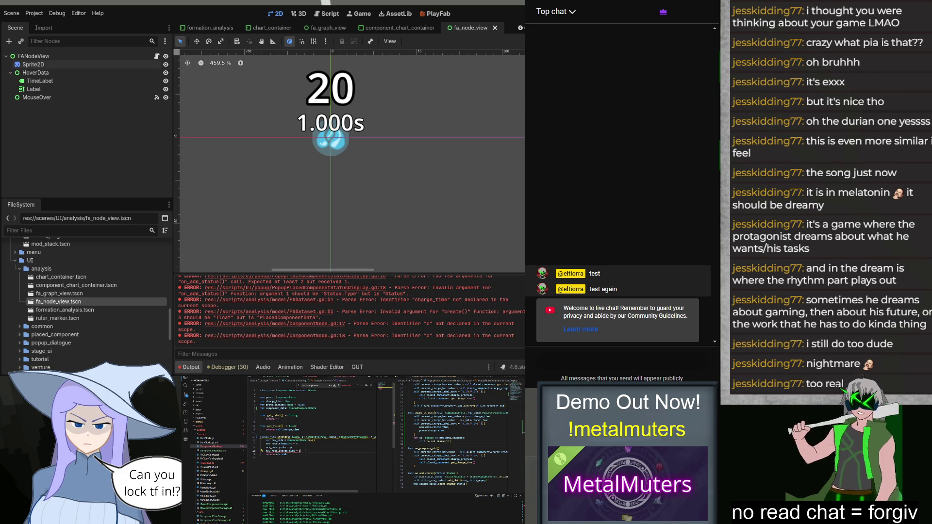
type("data.ch")
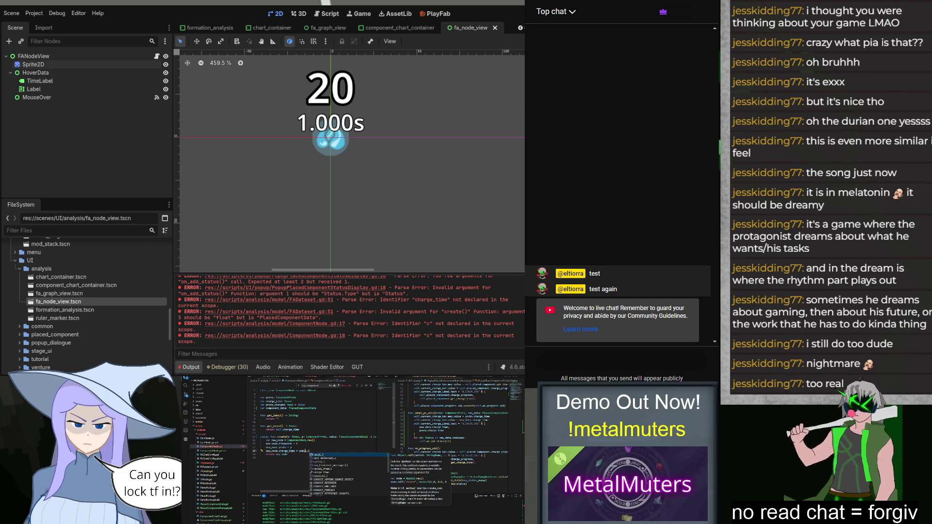
key("Return")
key("Return")
type("ew_node.component_data = c")
key("Return")
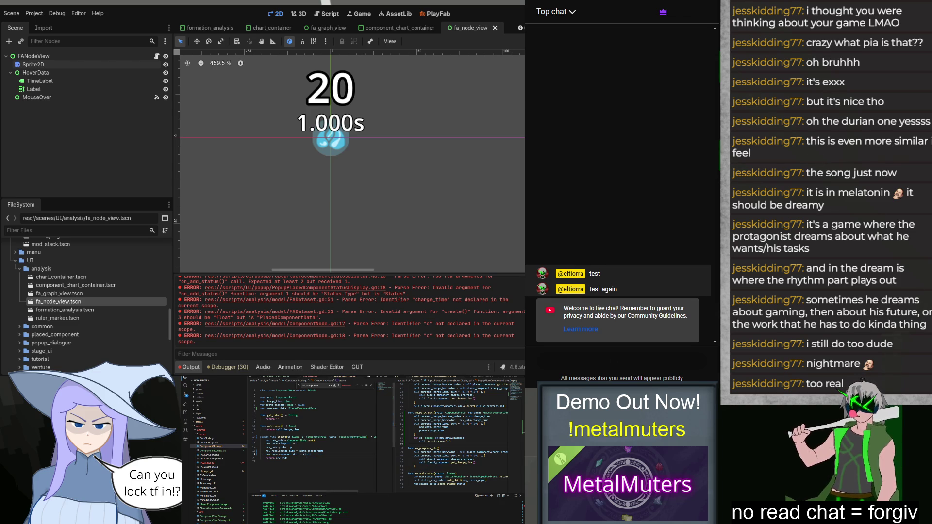
In FADataset, replace the proto and data parameter lines with placed_component: PlacedComponent and save.
left_click(210, 463)
left_click(335, 454)
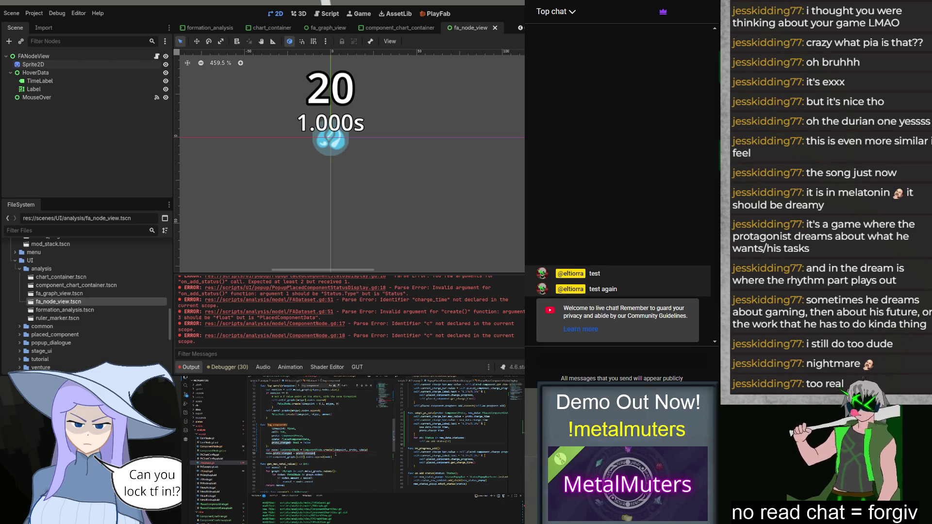
mouse_move(321, 449)
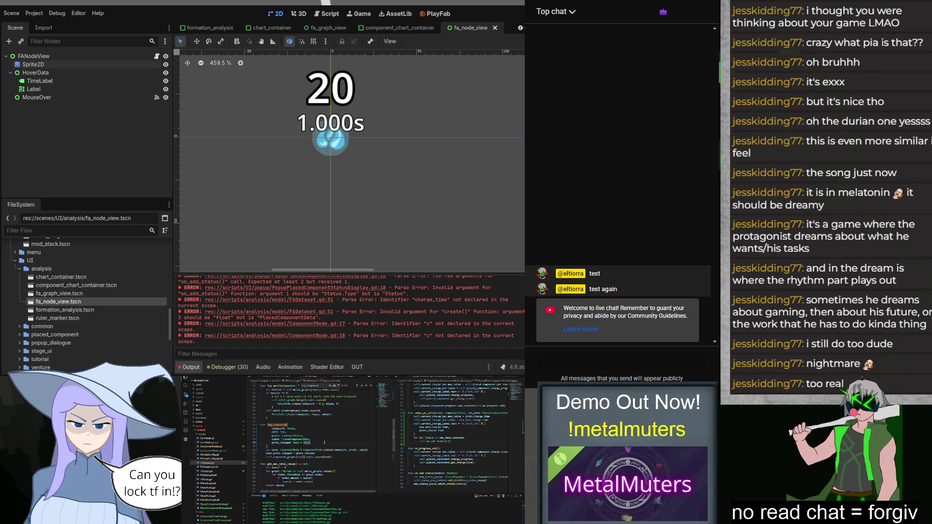
key("shift+Up")
key("shift+Home")
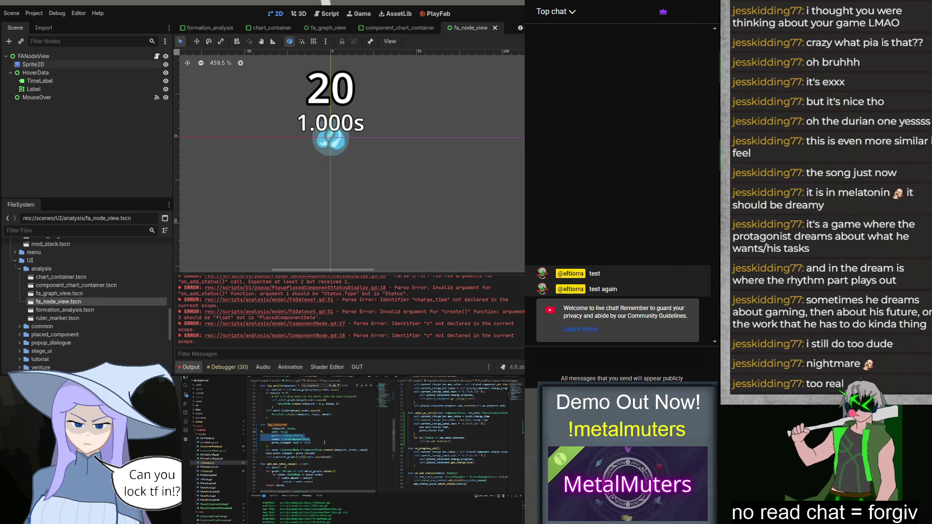
key("BackSpace")
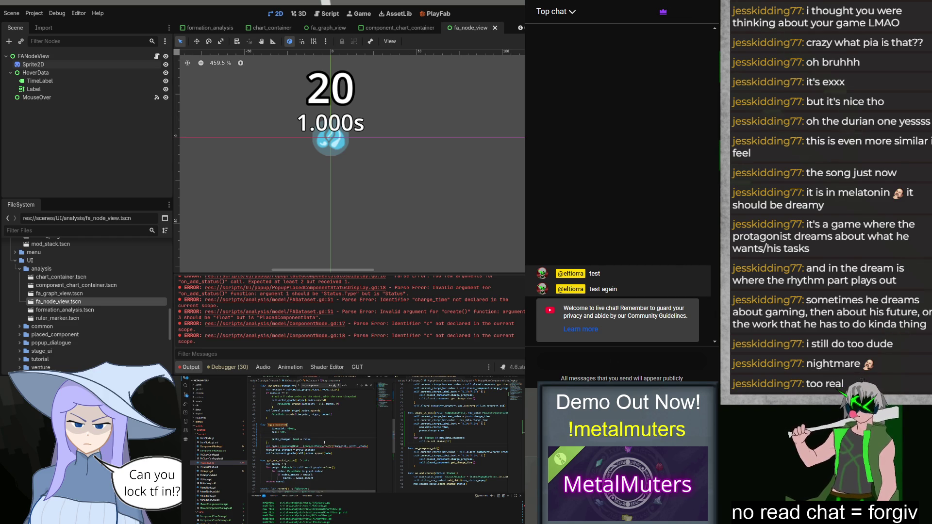
type("placed_component: Plac")
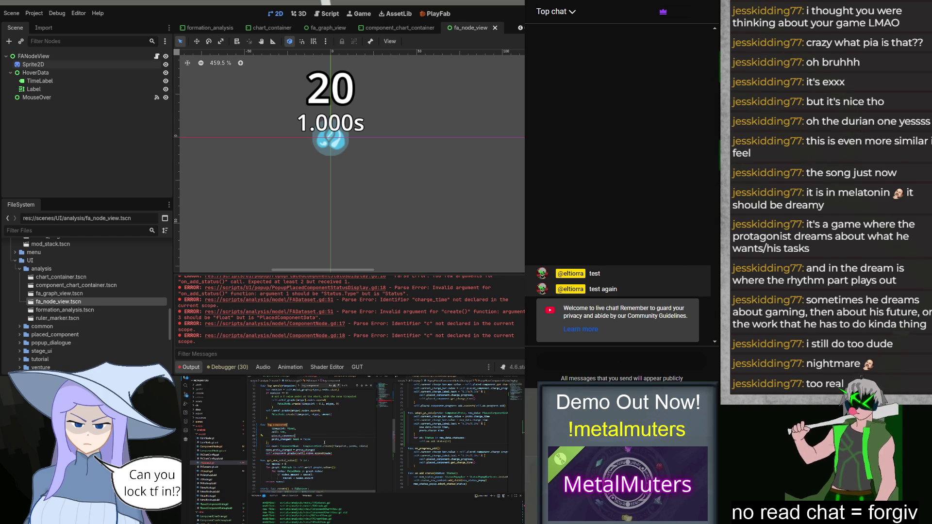
key("Tab")
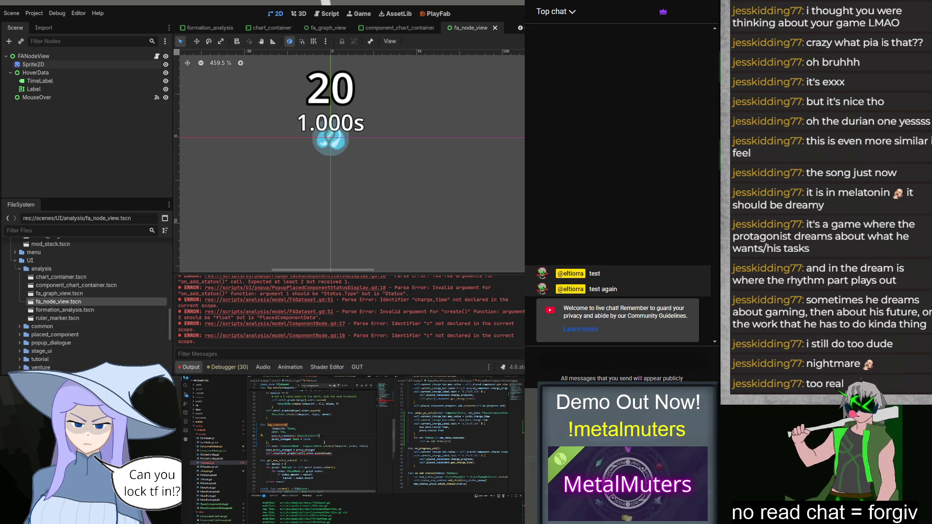
key("ctrl+s")
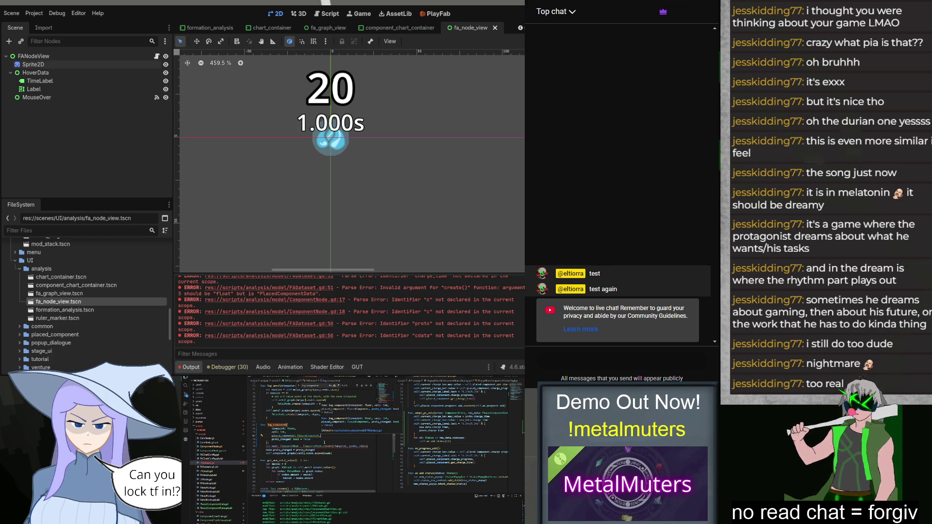
Change a call's arguments to use placed_component's proto and cdata.
left_click(352, 446)
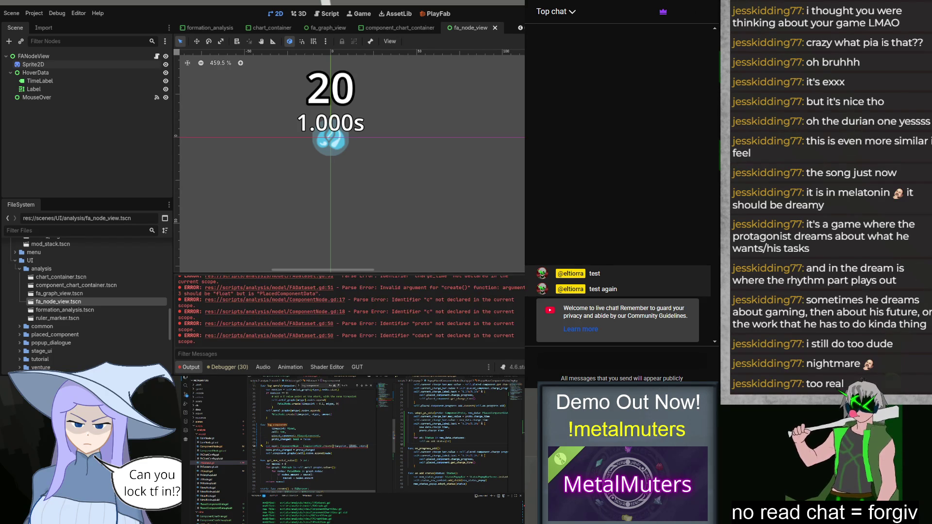
type("placed_component.")
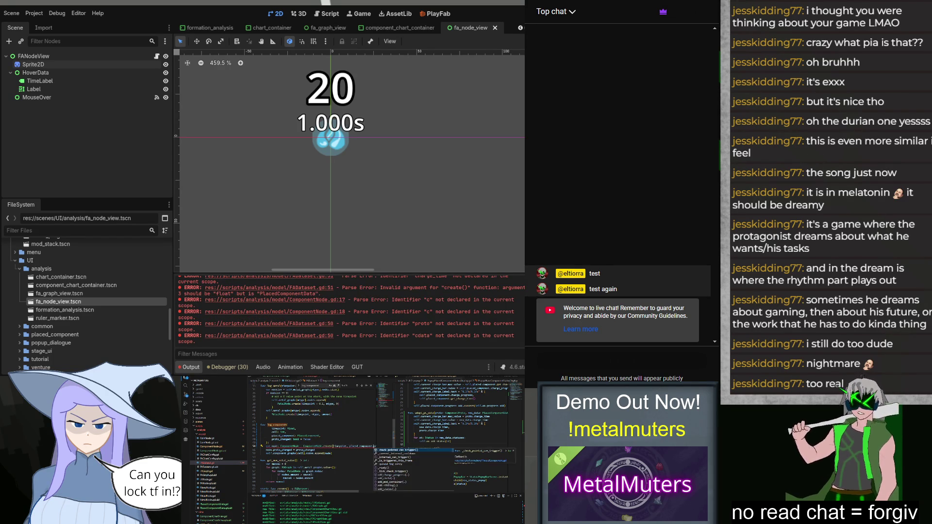
left_click(345, 438)
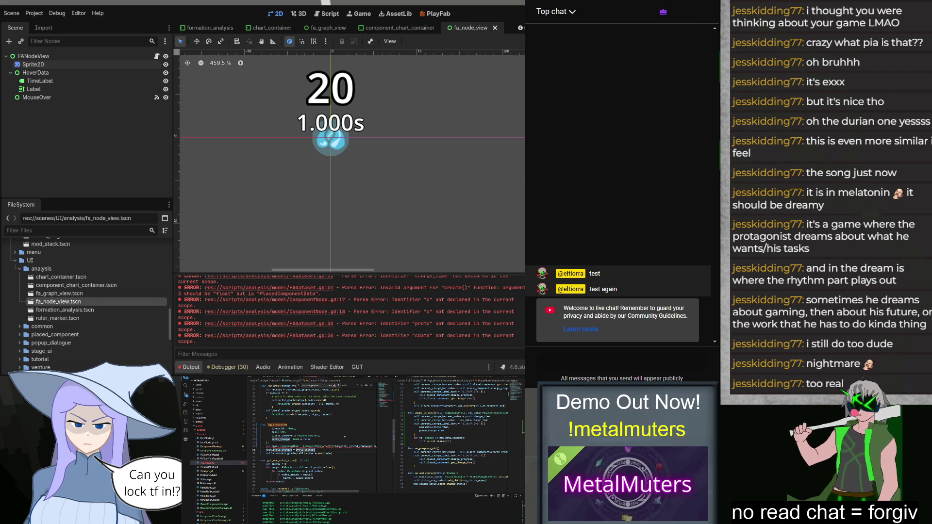
type("oto, cdata)")
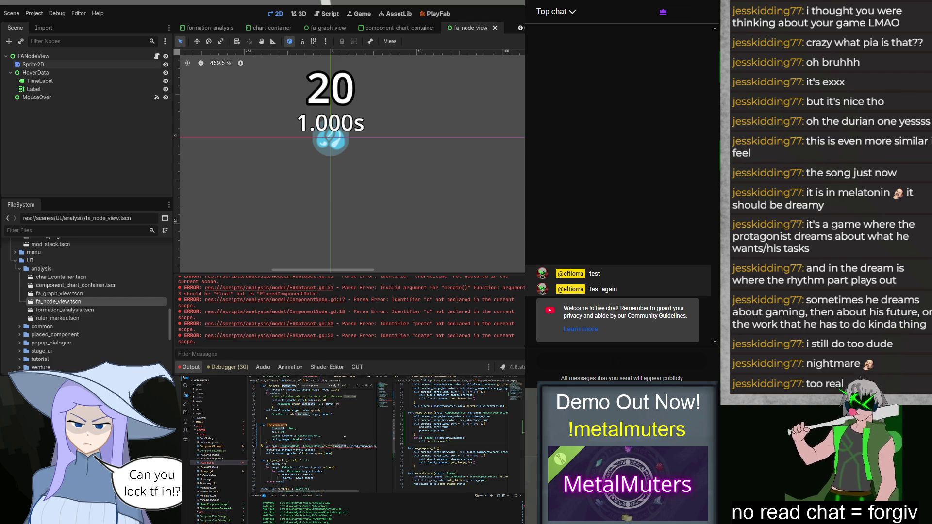
Replace the proto argument of ComponentNode.create with resolved_proto.generate_fake_proto().
key("Home")
key("ctrl+Right")
key("ctrl+Right")
key("ctrl+Right")
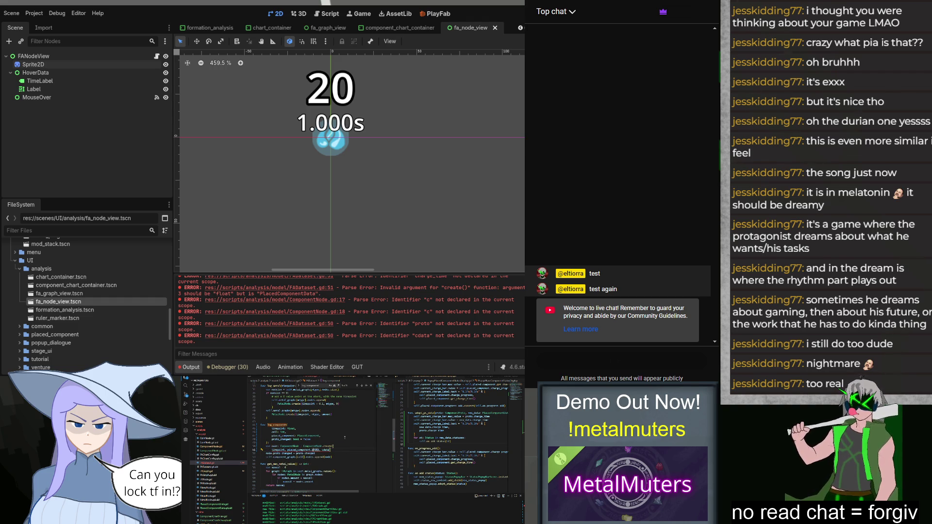
key("ctrl+BackSpace")
type("resol")
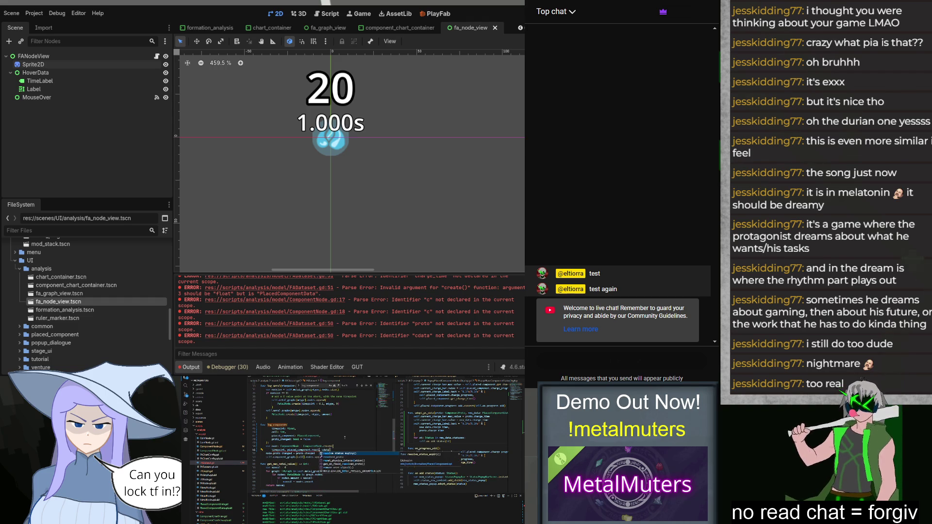
key("Down")
key("Return")
type(".")
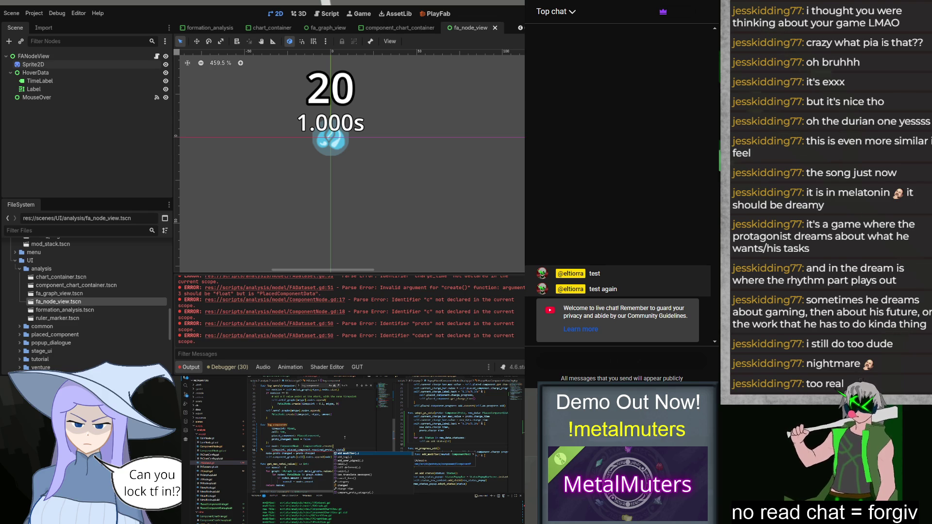
type("generate_fake_proto()")
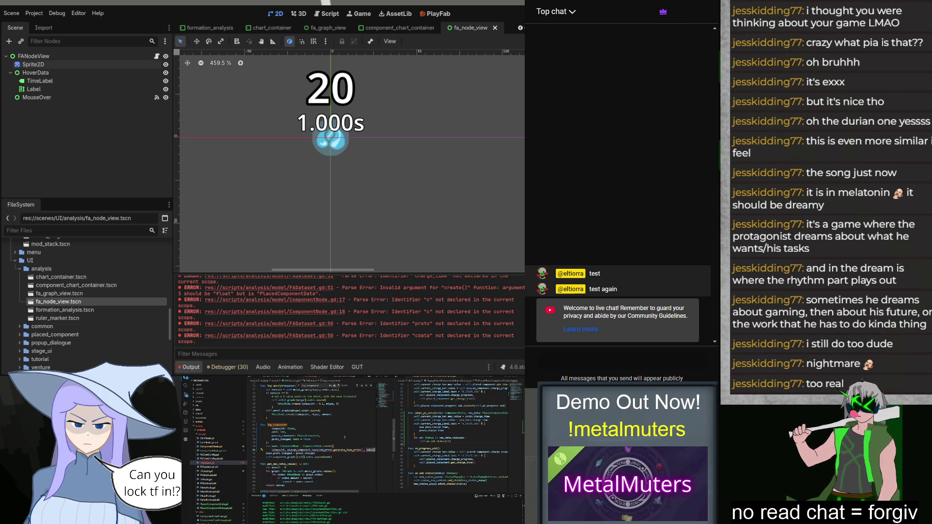
Wrap the arguments and pass PlacedComponentData.from_placed_component(placed_component) as the data.
key("Return")
key("Return")
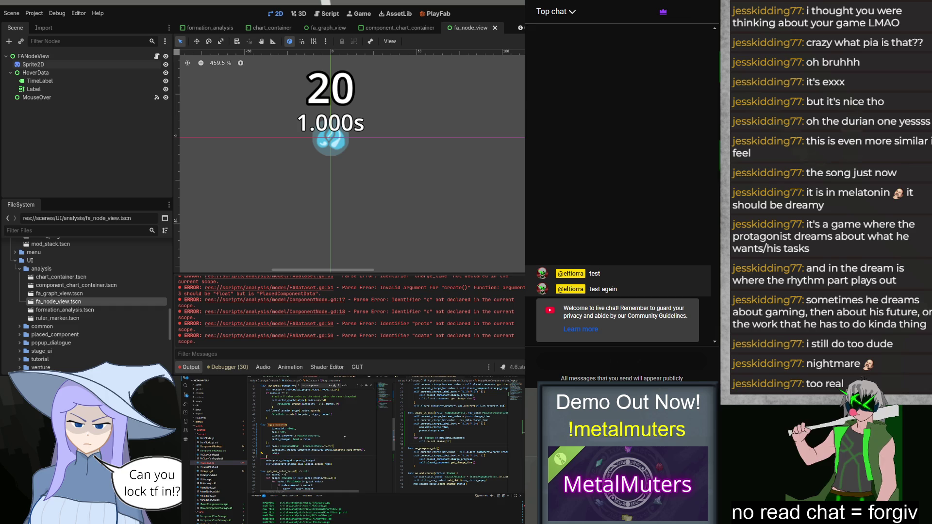
key("Up")
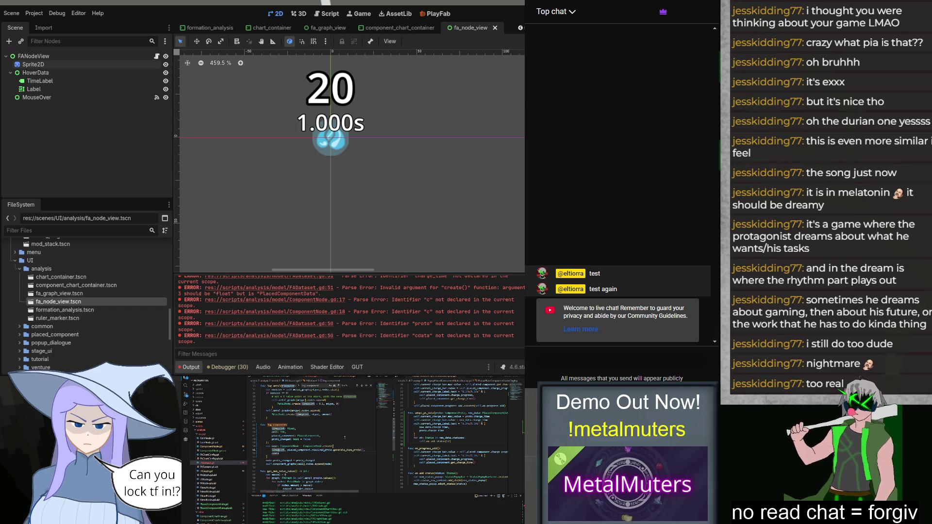
key("Return")
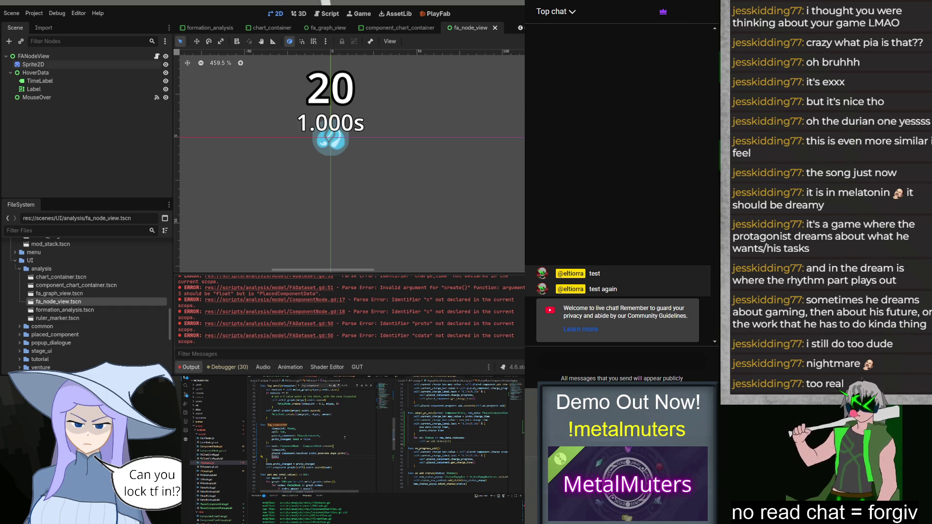
type("PlacedComponentData.c")
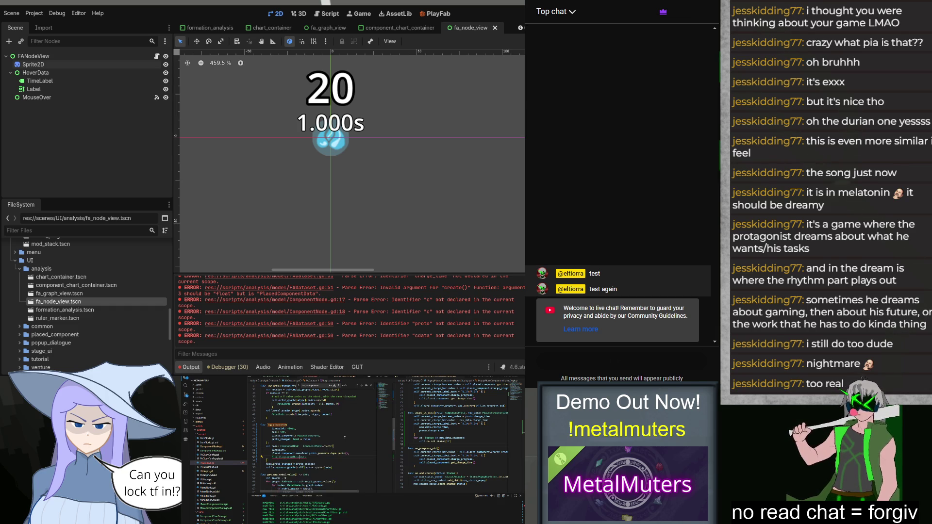
type("fr")
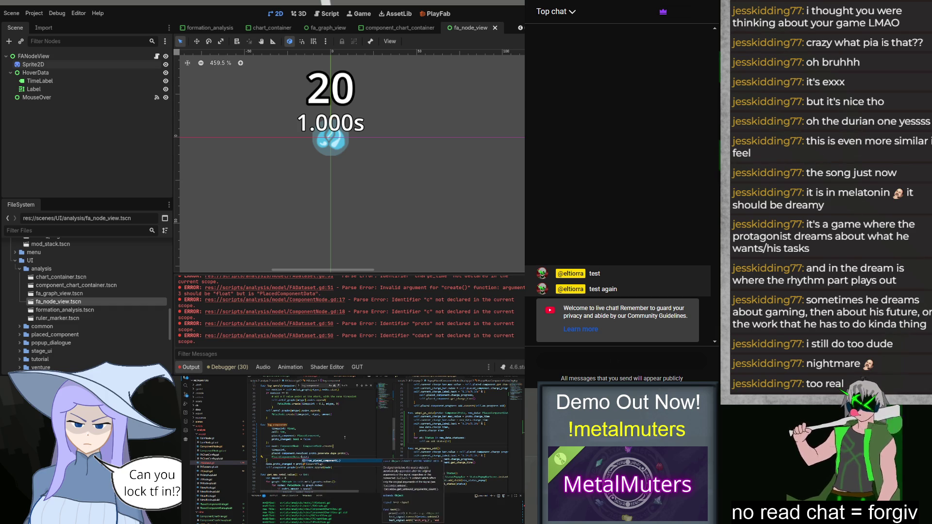
key("Return")
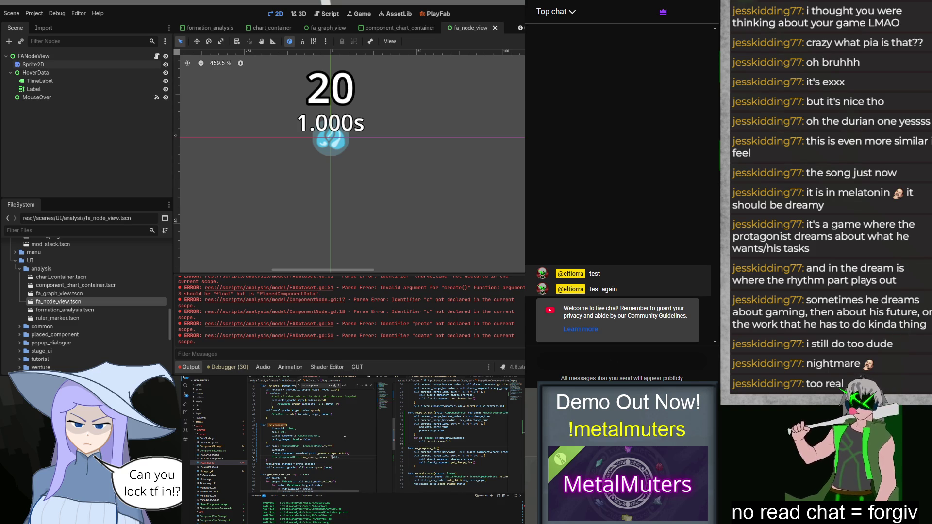
type("pl")
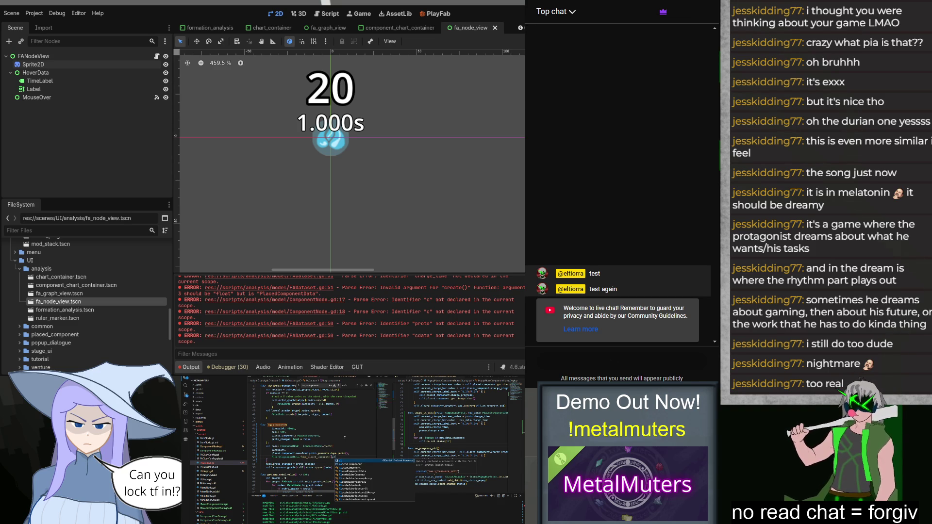
key("Return")
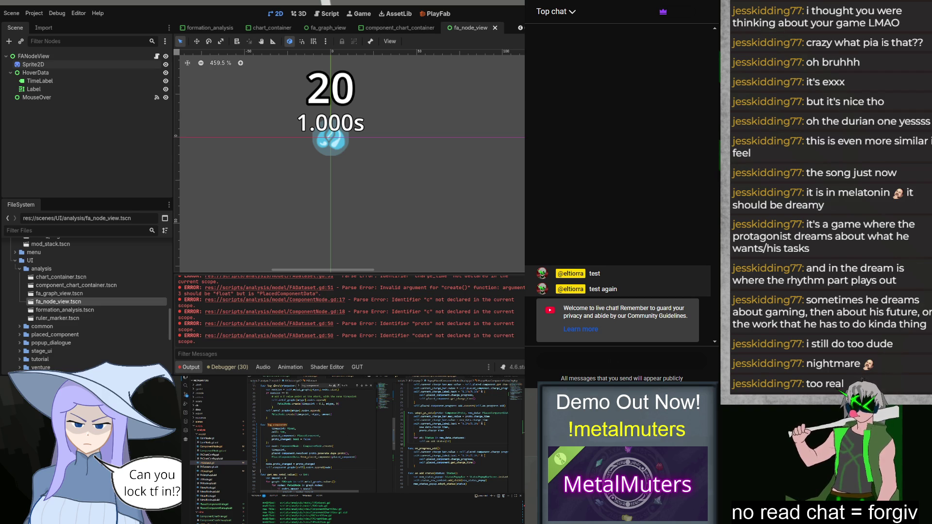
Close the log_component search and look over the updated FADataset script.
left_click(371, 386)
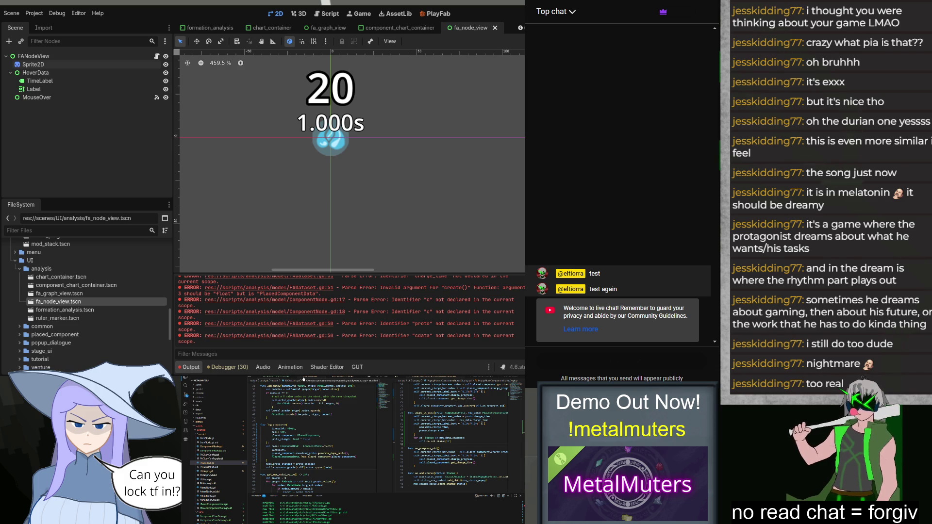
scroll(442, 427, "up", 3)
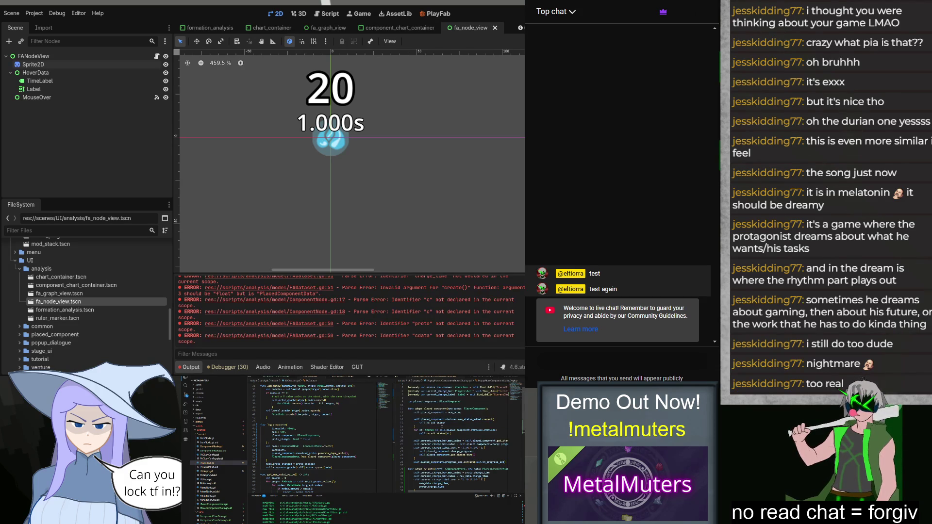
scroll(459, 441, "down", 3)
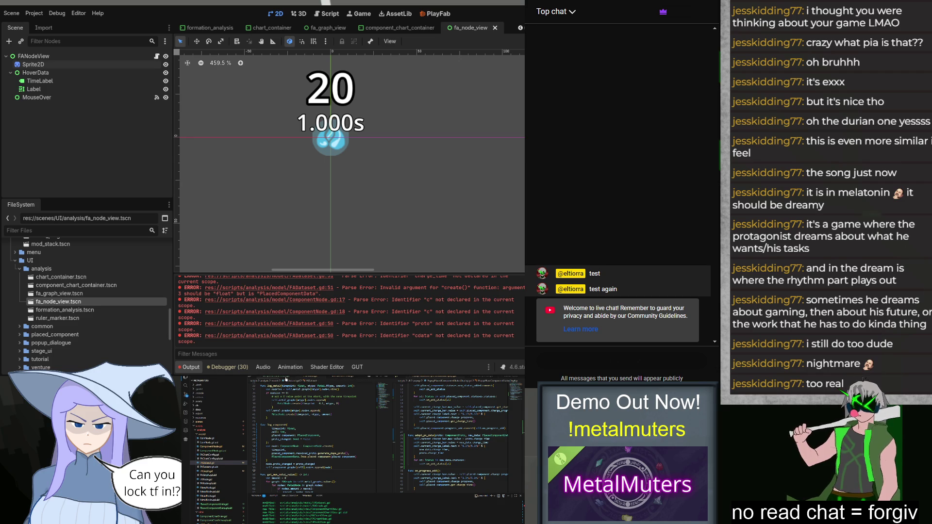
scroll(228, 439, "down", 5)
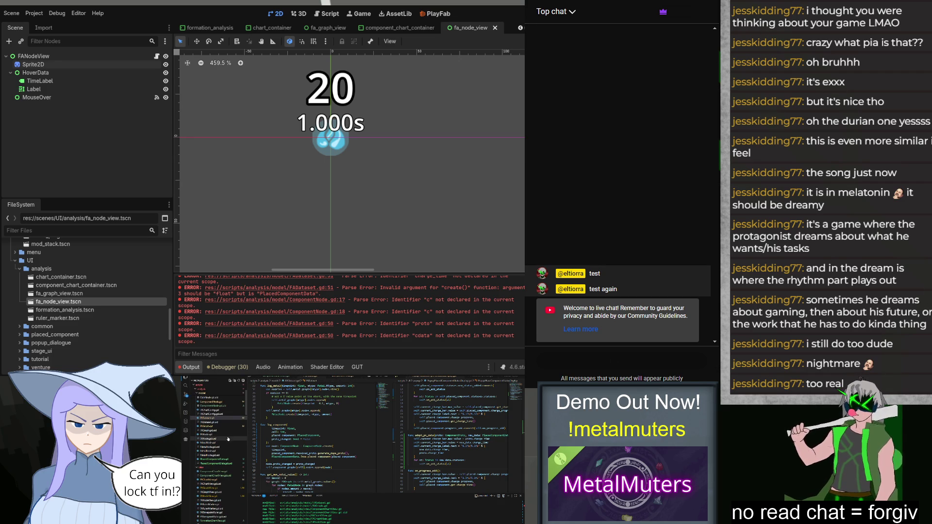
left_click(216, 496)
Replace the attached_component status call on line 967 with a call to adopt_pc_data.
scroll(342, 458, "down", 5)
double_click(348, 469)
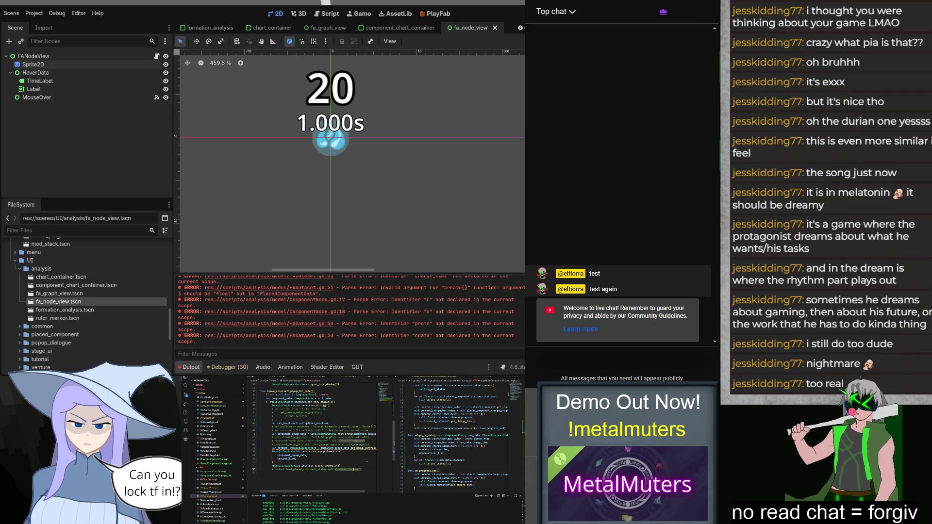
left_click(358, 469)
key("BackSpace")
key("BackSpace")
key("BackSpace")
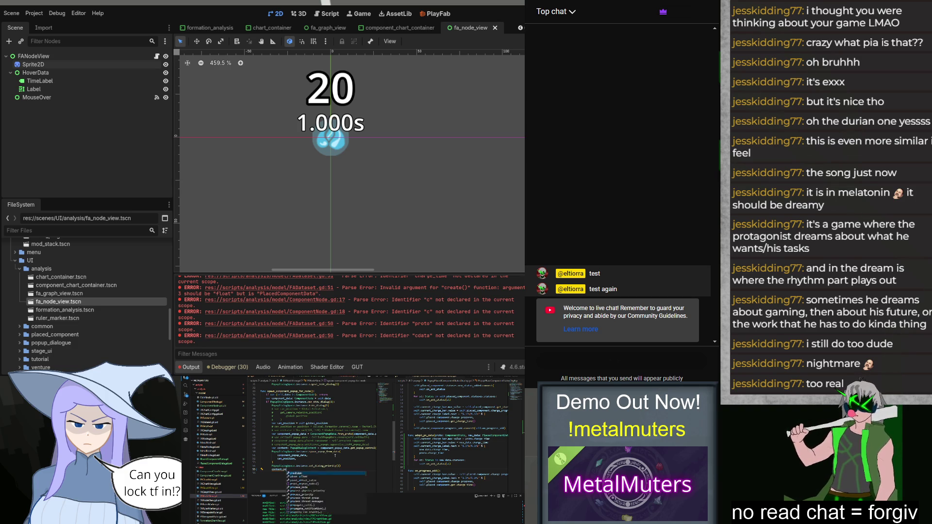
type("comp")
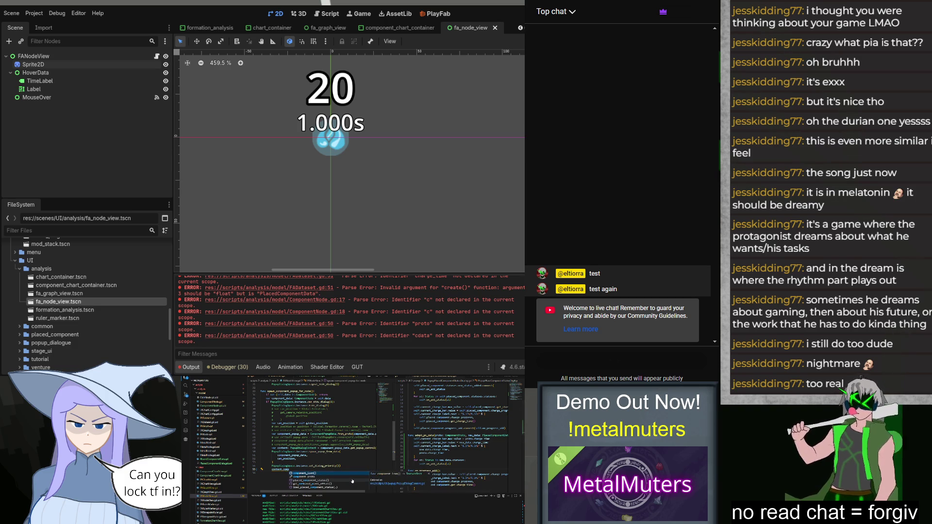
double_click(353, 481)
type(".add")
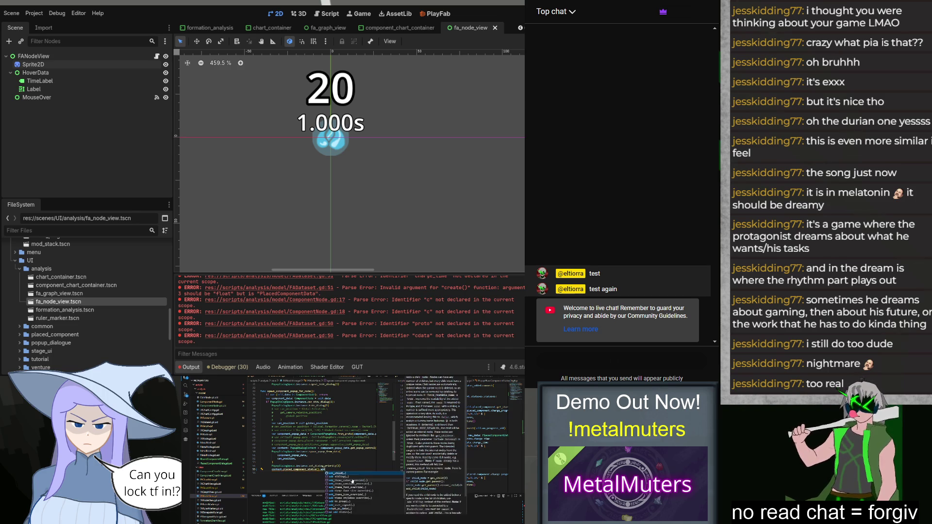
type("_pl")
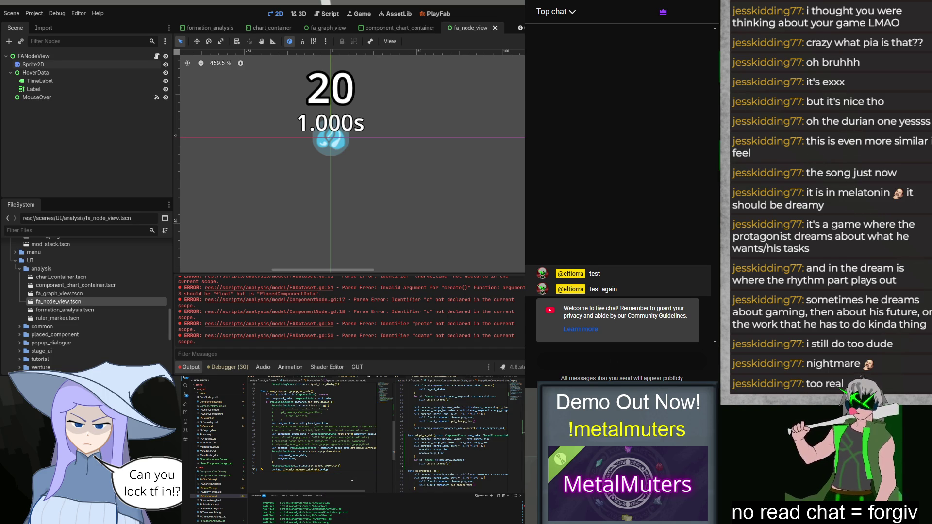
key("BackSpace")
scroll(458, 442, "up", 4)
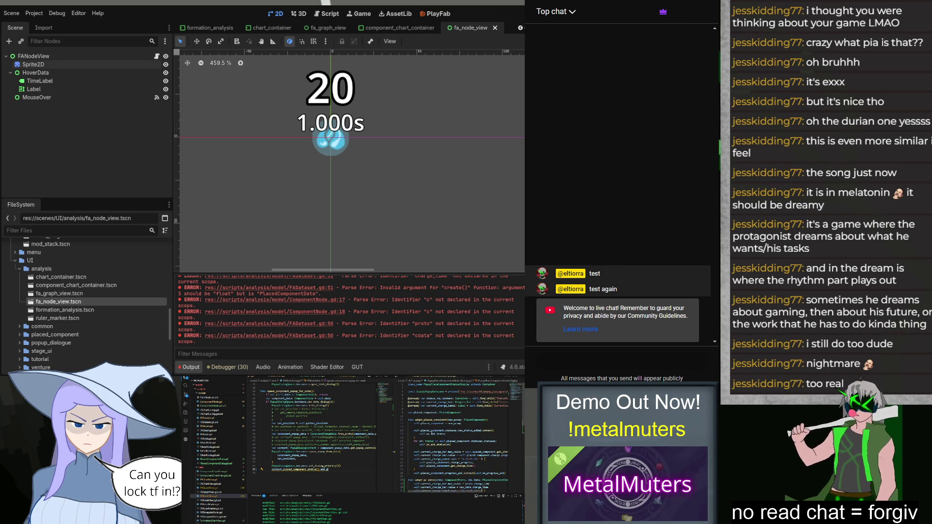
type("opt")
key("Return")
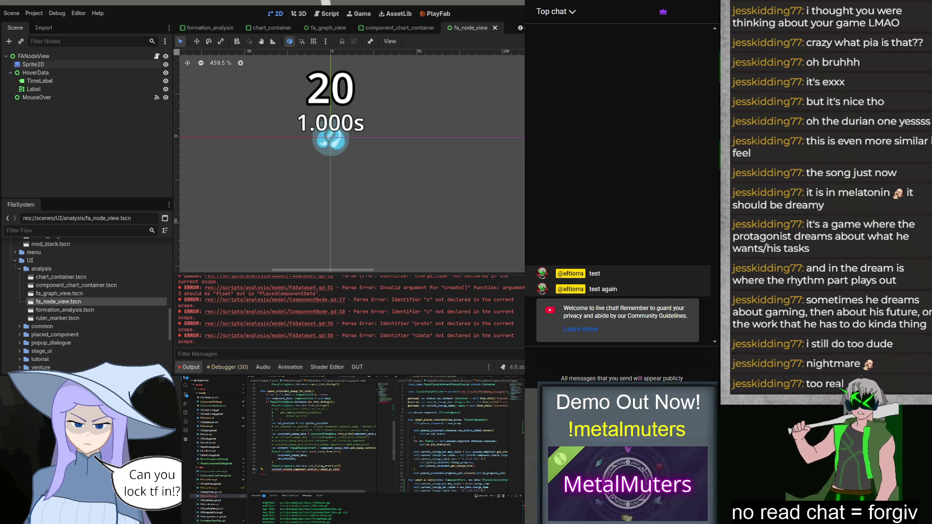
Pass component_data.component_data as the adopt_pc_data argument.
type("(s")
key("BackSpace")
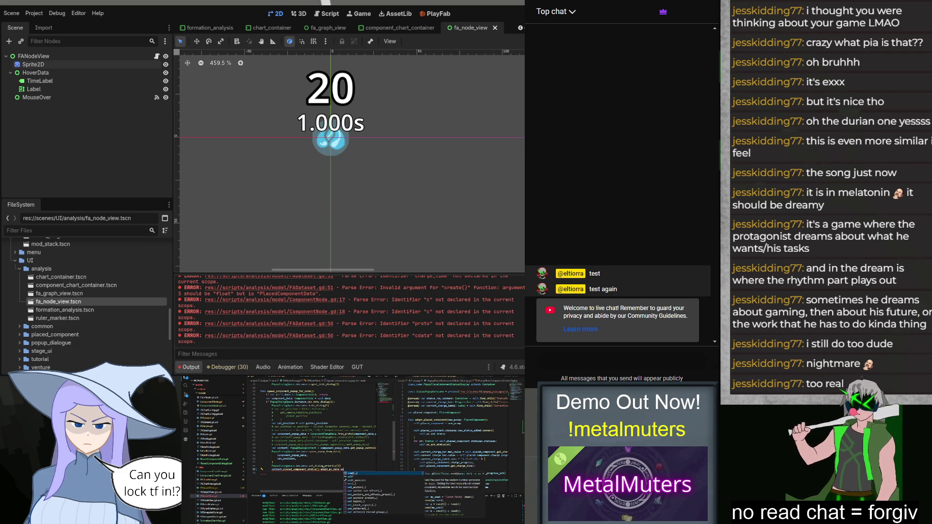
key("BackSpace")
key("BackSpace")
type("component_data.co")
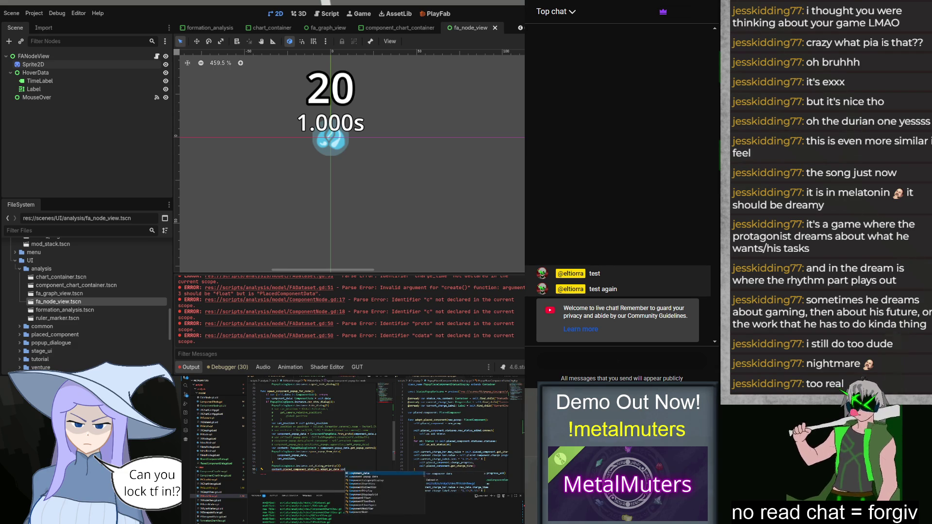
key("Down")
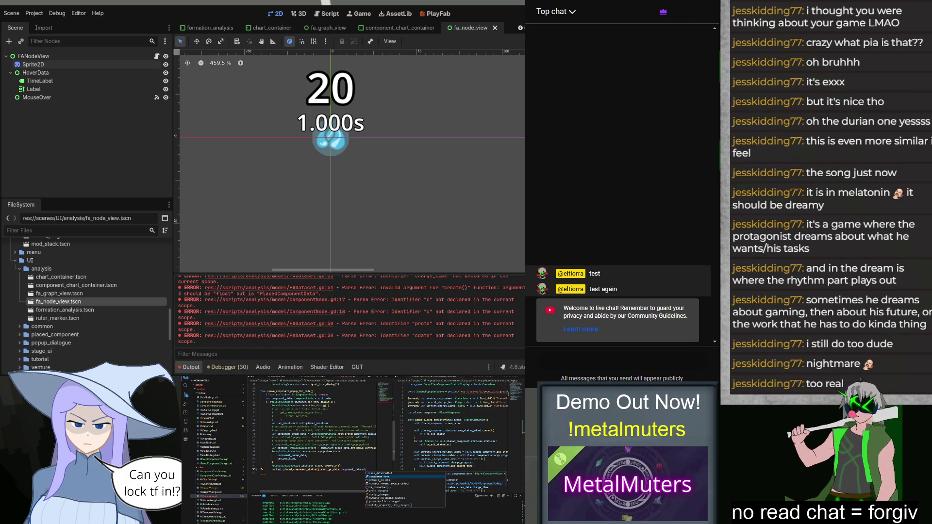
key("Return")
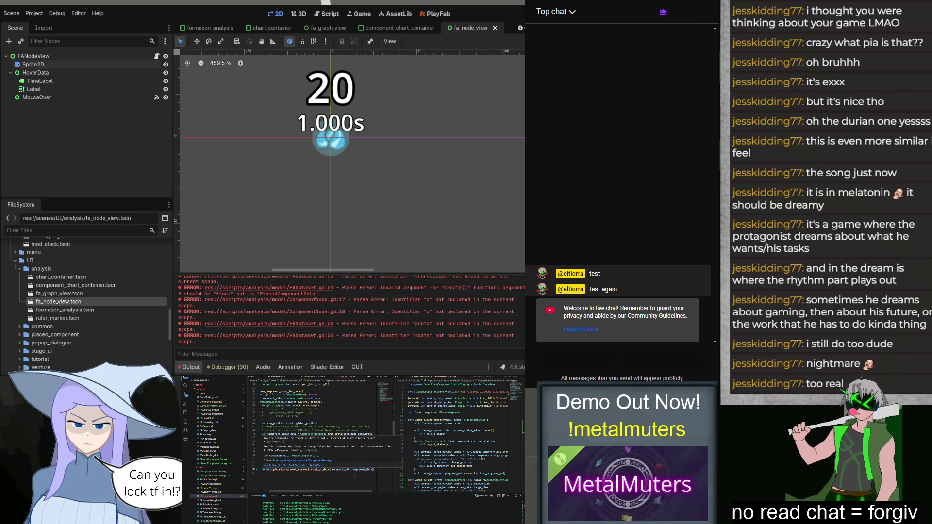
key("Escape")
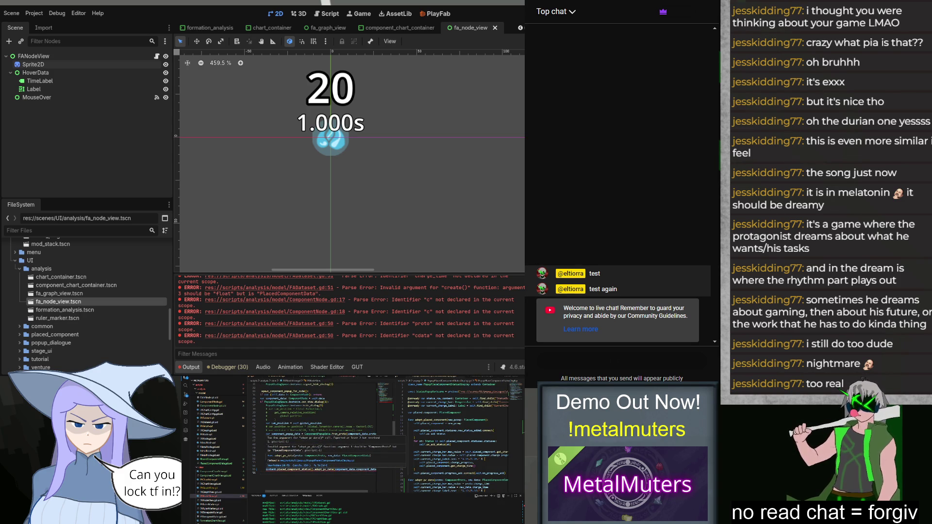
Move the component_data argument onto its own line with an empty line above.
scroll(456, 436, "down", 2)
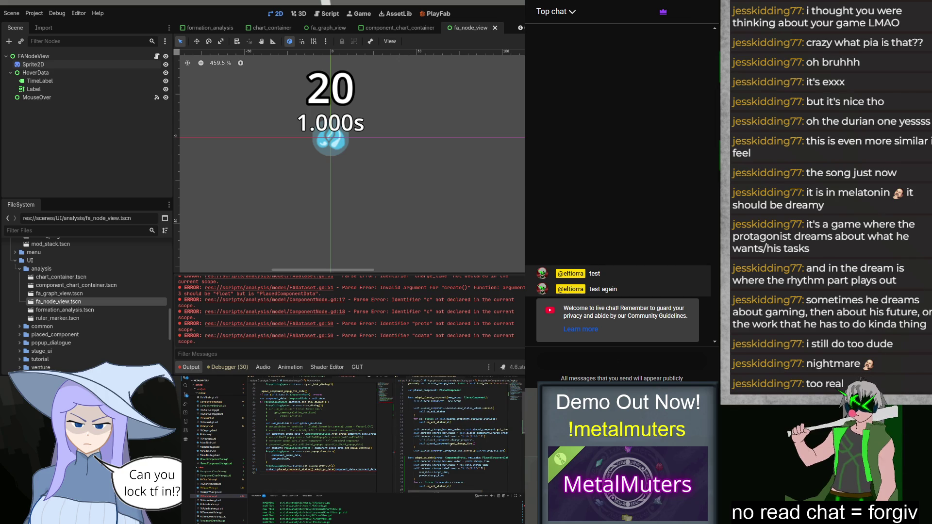
double_click(346, 469)
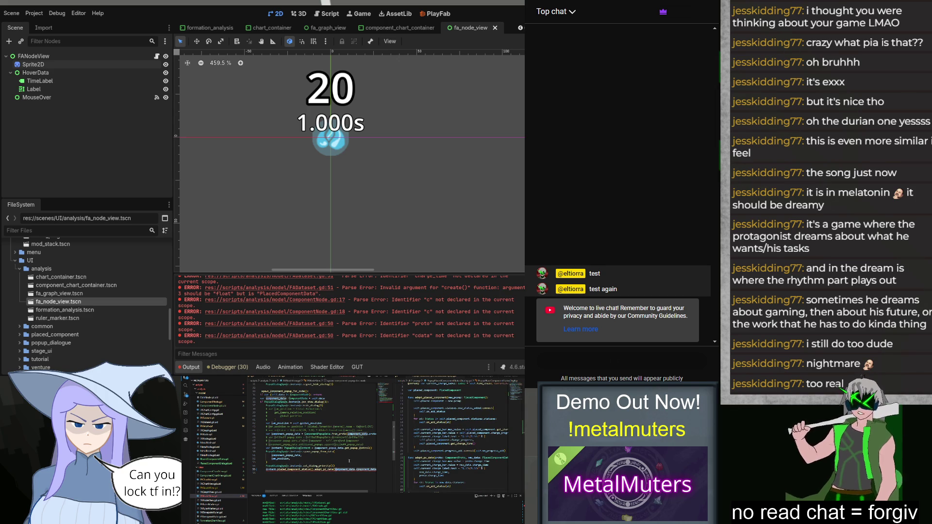
key("Return")
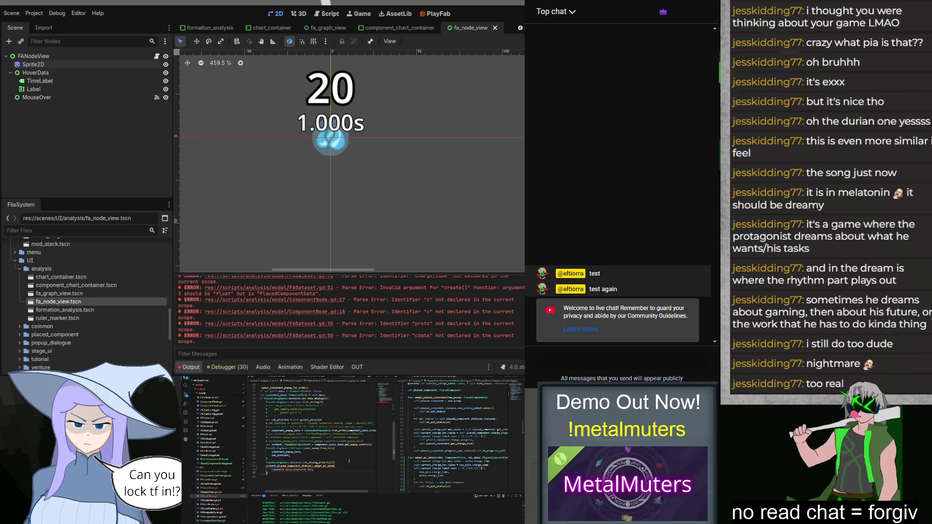
key("Return")
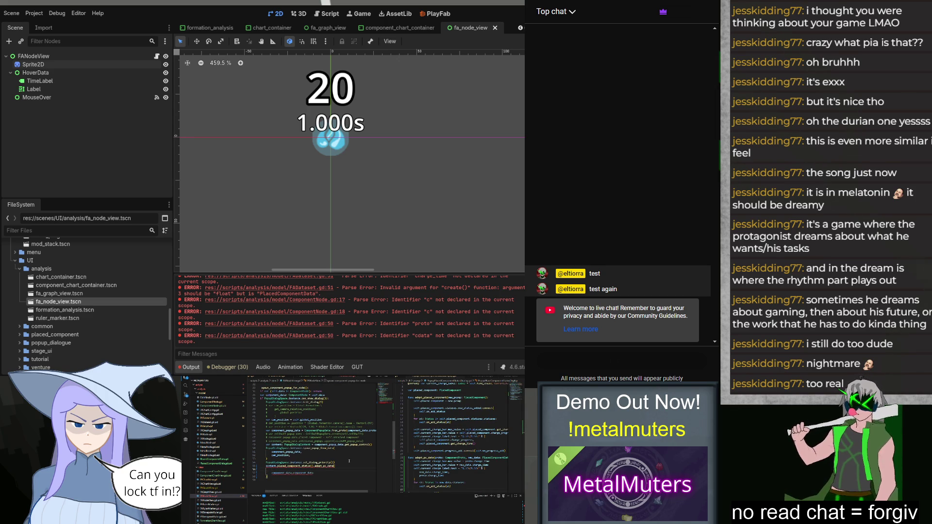
type("pro")
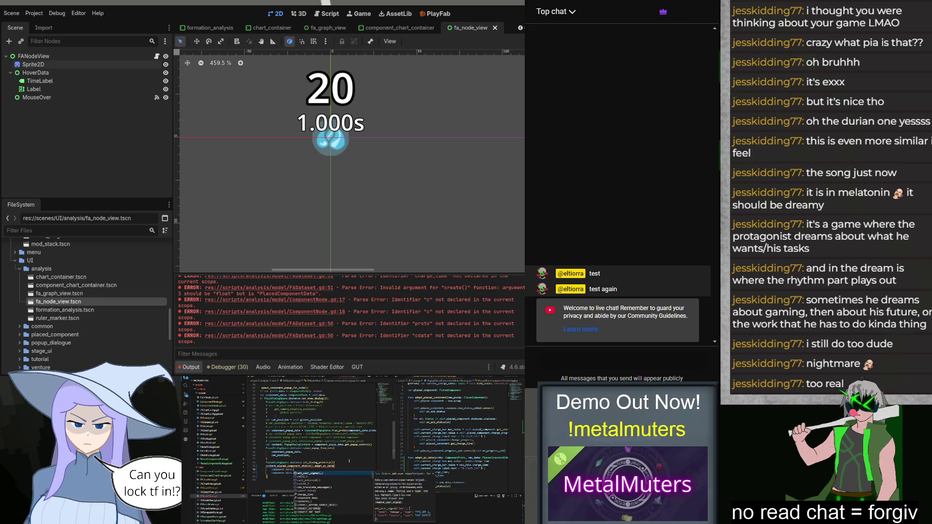
key("Escape")
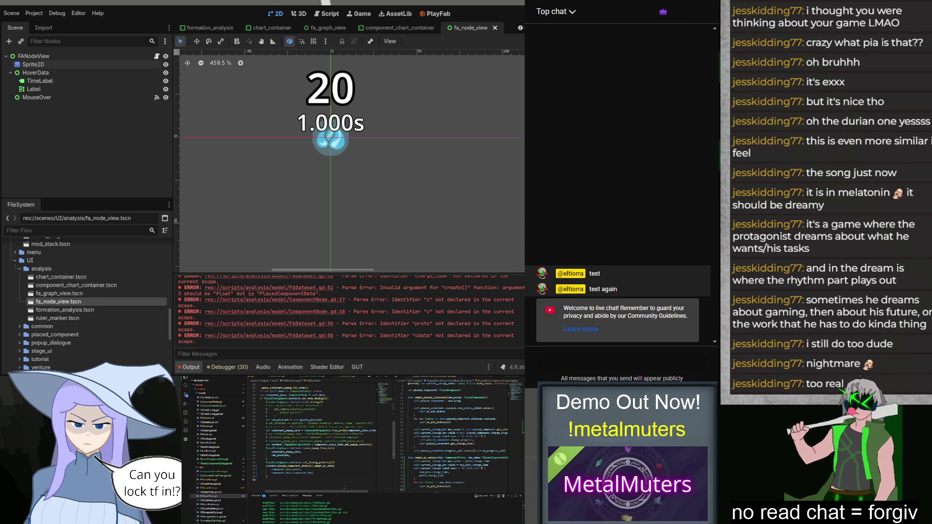
Rename the component_data variable to component_node and save.
scroll(341, 486, "up", 3)
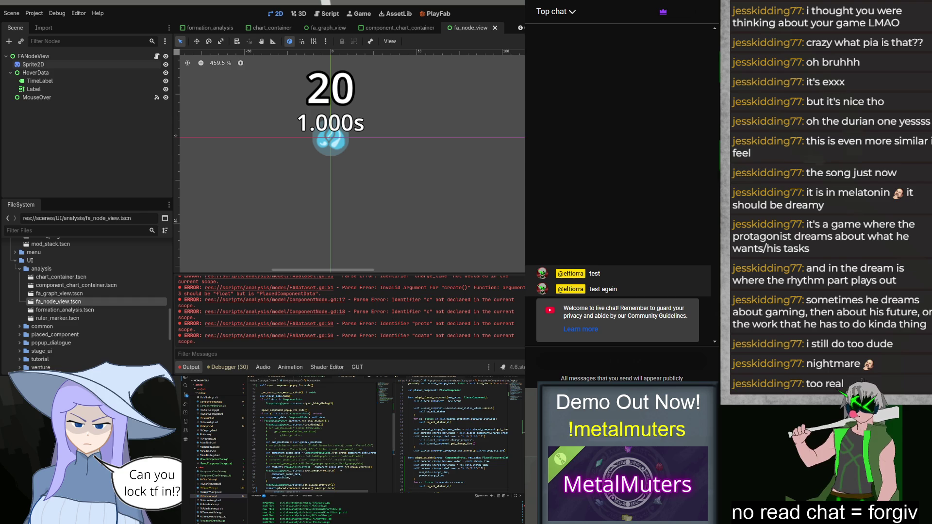
scroll(318, 437, "up", 3)
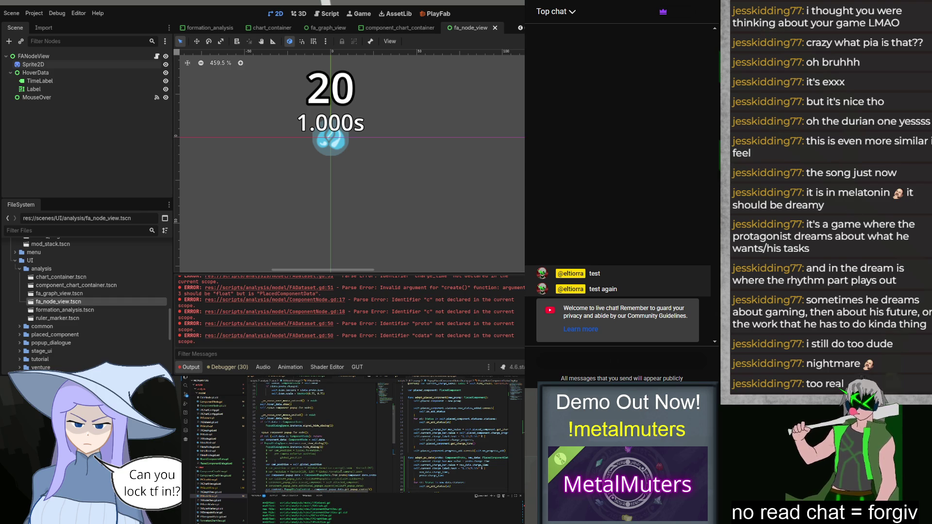
double_click(275, 439)
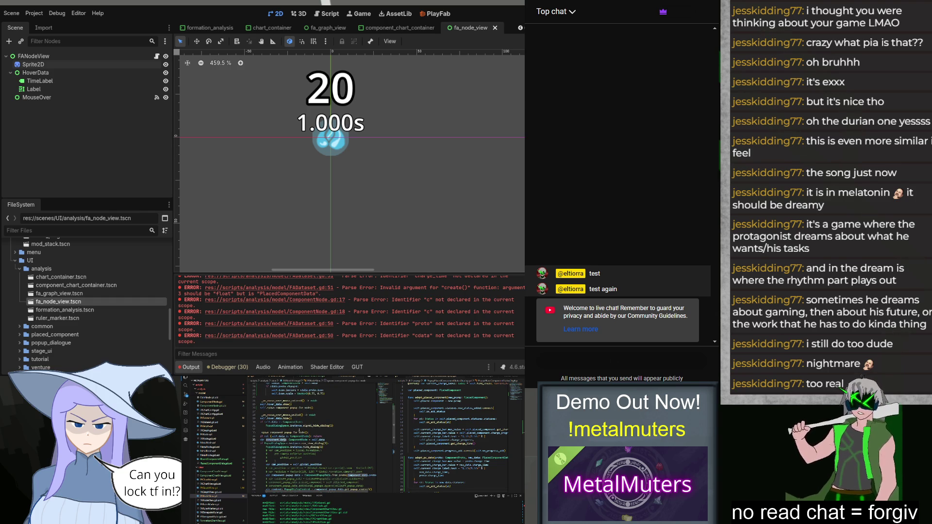
type("component_node")
key("ctrl+s")
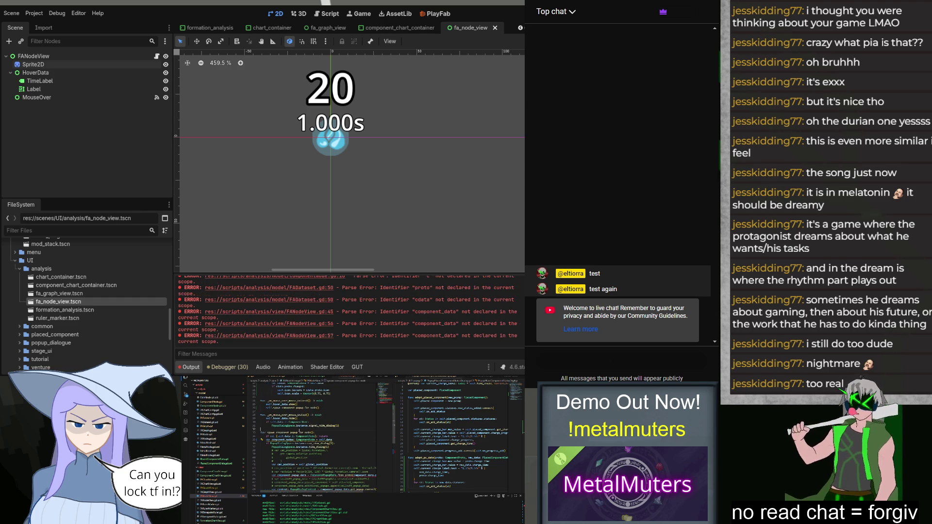
Change the adopt_pc_data argument to component_node.component_data at the end of spawn_component_popup_for_node.
scroll(319, 436, "down", 2)
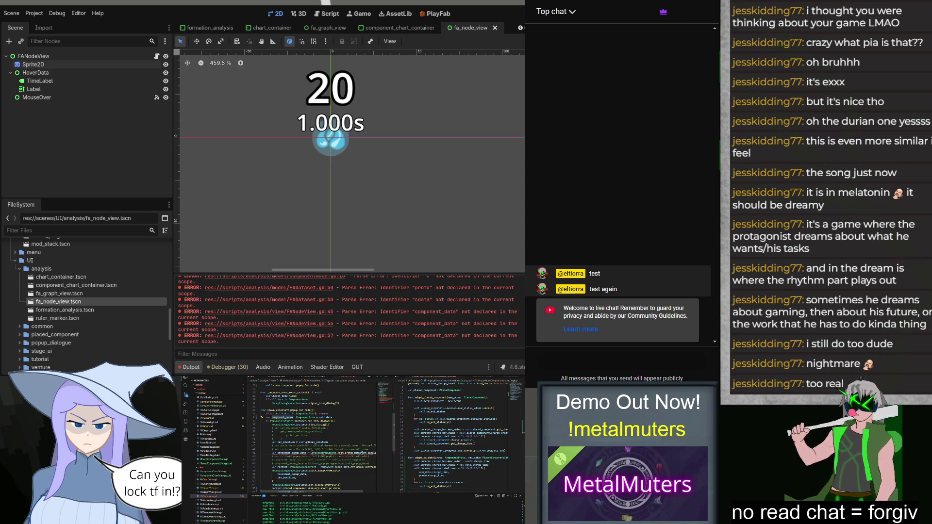
scroll(350, 476, "down", 3)
scroll(348, 472, "up", 2)
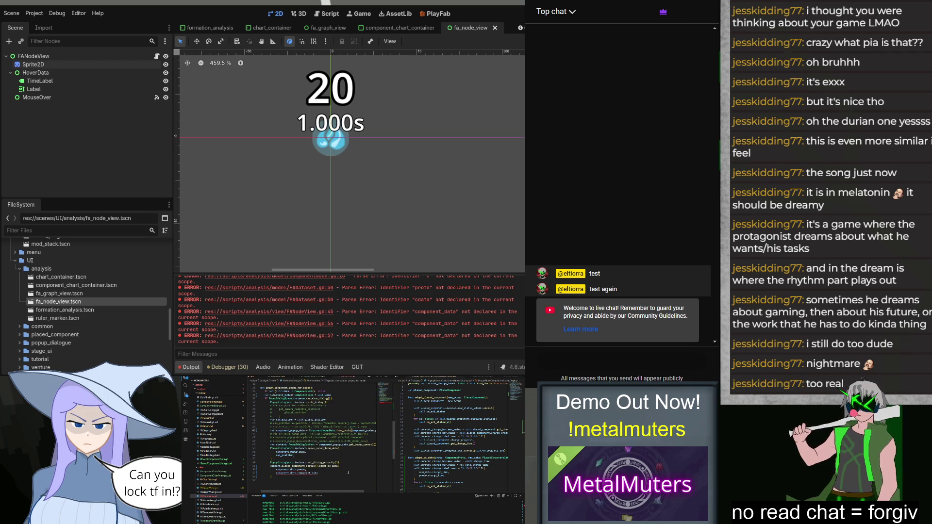
scroll(348, 472, "up", 3)
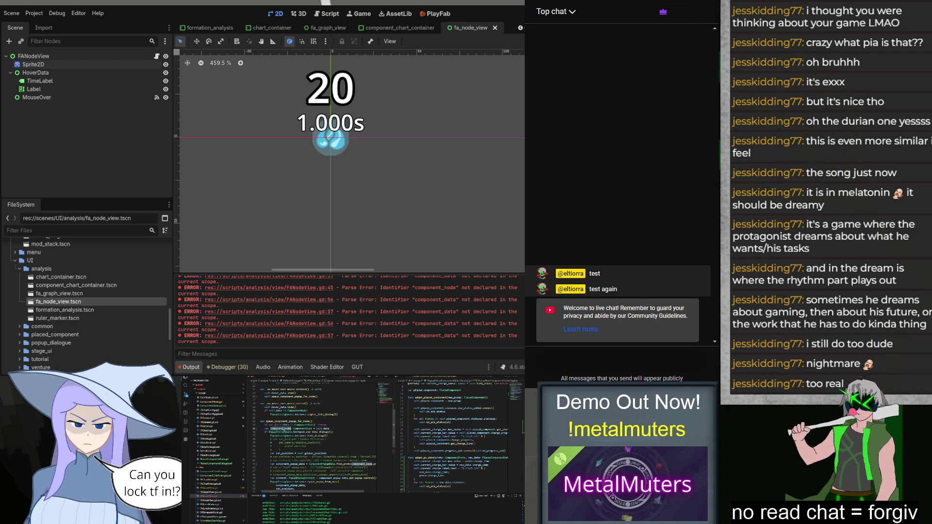
scroll(320, 436, "down", 3)
key("BackSpace")
key("BackSpace")
key("BackSpace")
type("node")
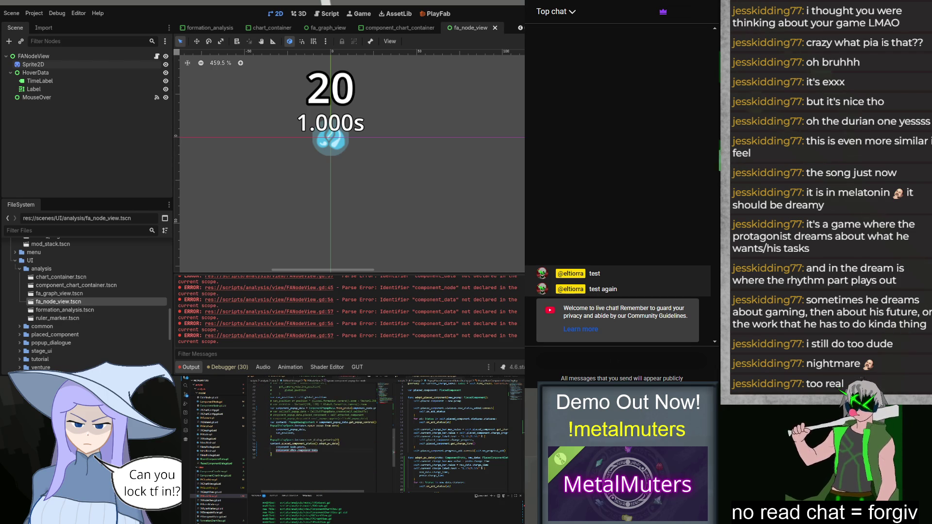
scroll(322, 458, "up", 10)
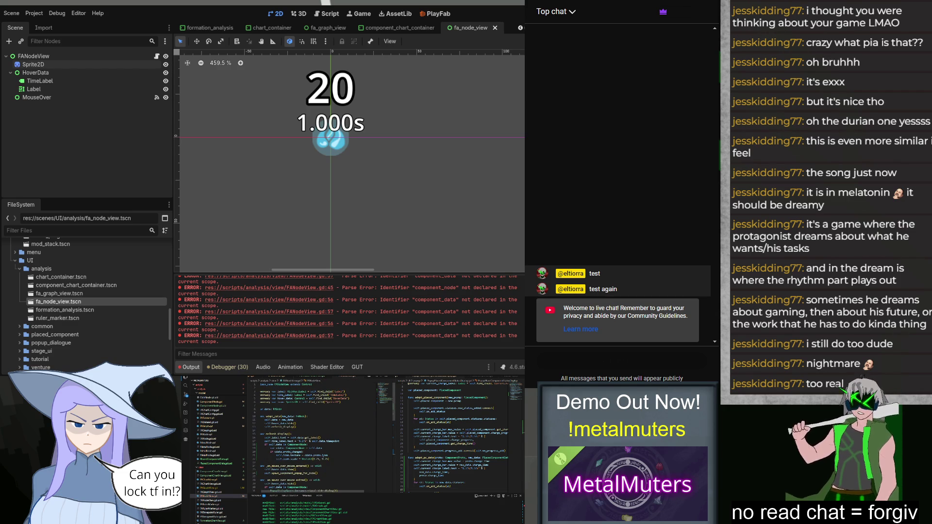
scroll(228, 498, "down", 10)
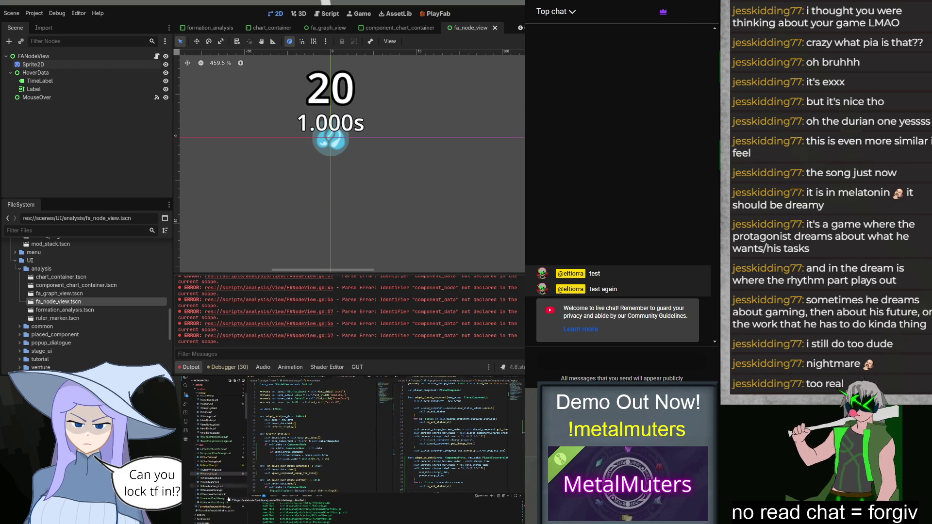
left_click(221, 447)
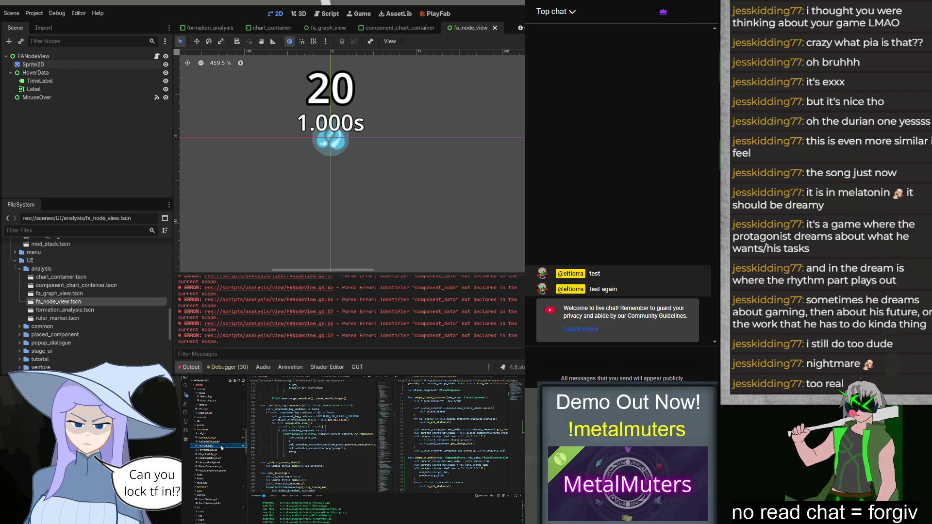
Find analyze_log_components and rework the leftover argument text in that script.
left_click_drag(383, 421, 393, 472)
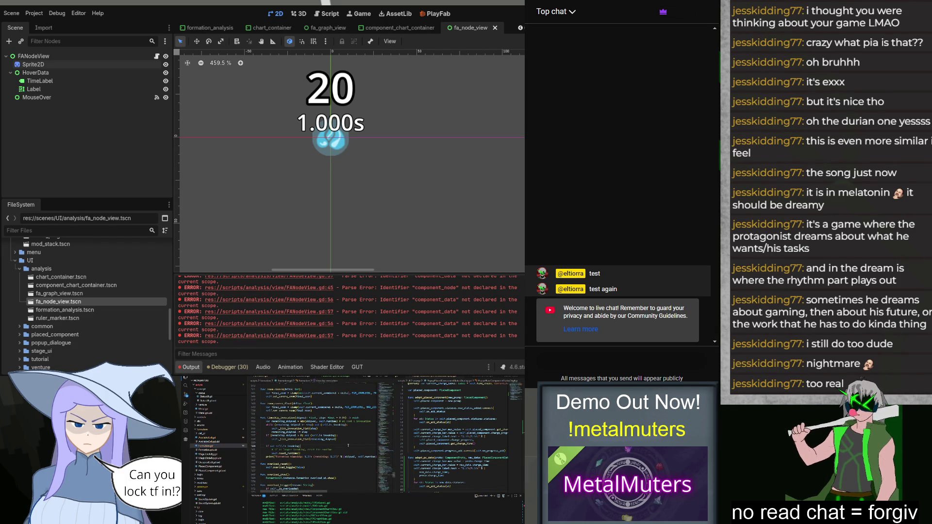
left_click(348, 445)
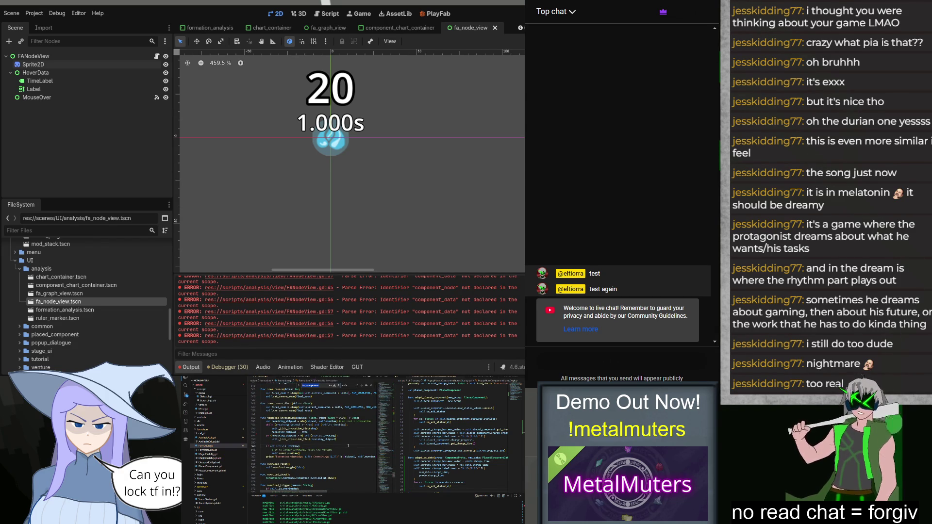
key("Return")
key("Return")
key("Return")
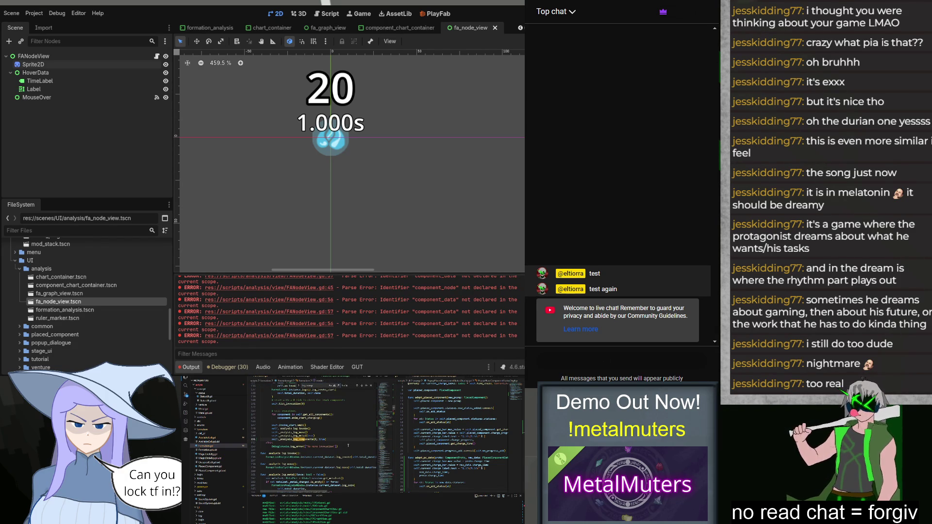
key("Return")
key("Return")
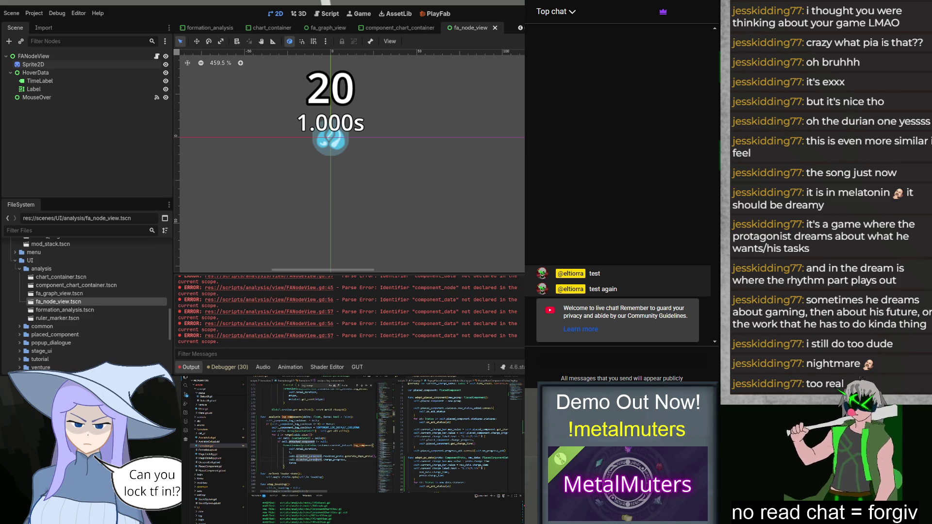
left_click_drag(344, 456, 346, 459)
key("BackSpace")
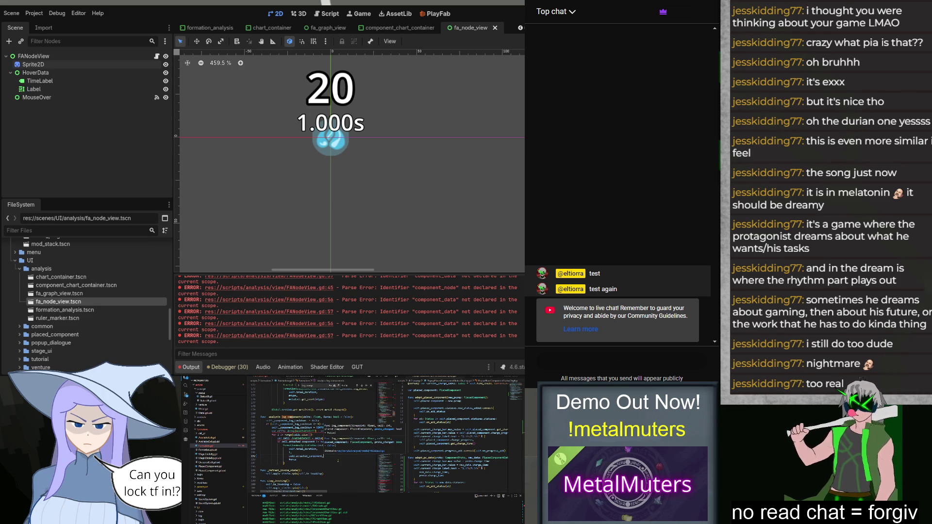
key("Escape")
mouse_move(306, 433)
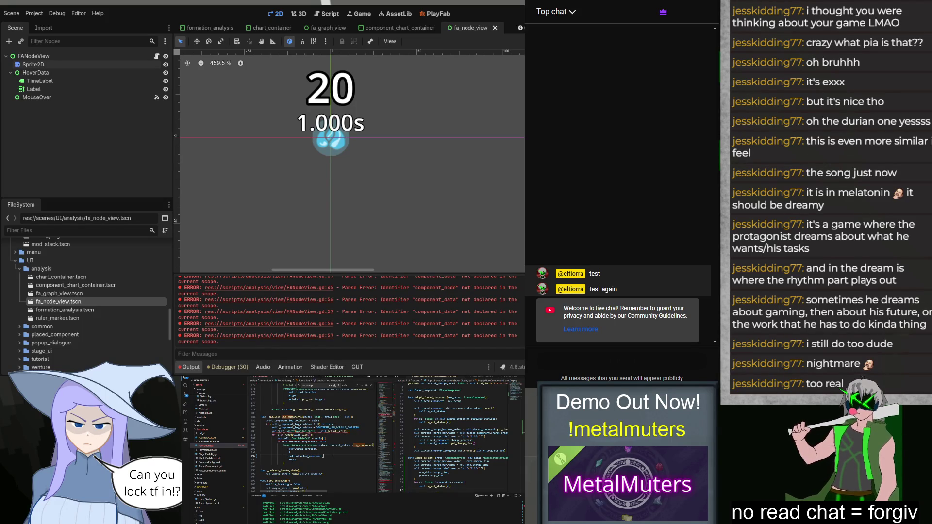
type(".resolved_prefab.generate_shape_preview(), cell.attached_component.charge_progress,")
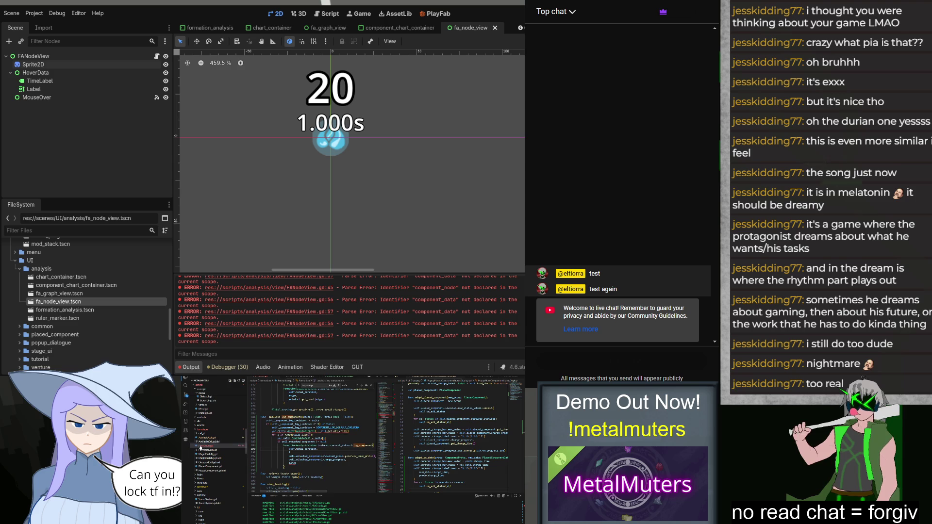
In another script, delete the resolved_proto and charge_progress arguments from the log_component call.
left_click(199, 437)
scroll(387, 445, "down", 2)
key("Return")
key("Return")
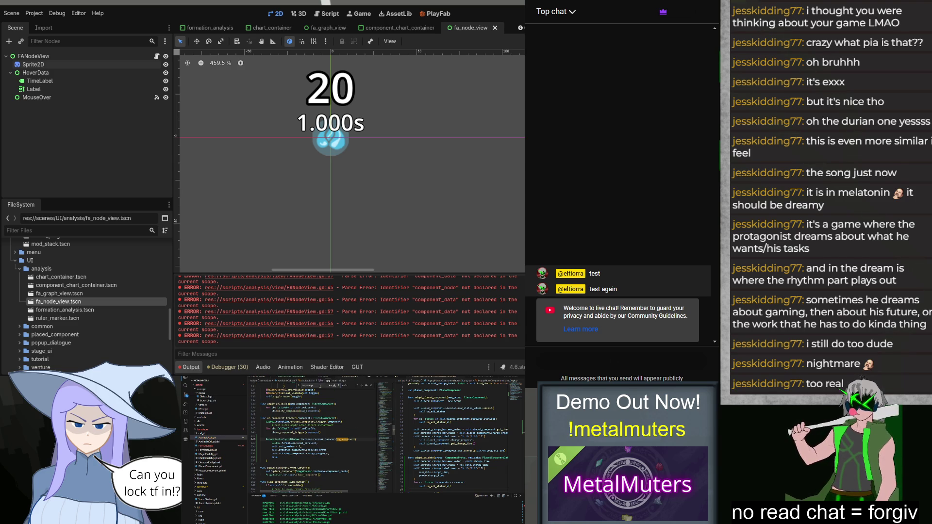
left_click_drag(343, 449, 343, 454)
key("ctrl+shift+Left")
key("ctrl+shift+Left")
key("BackSpace")
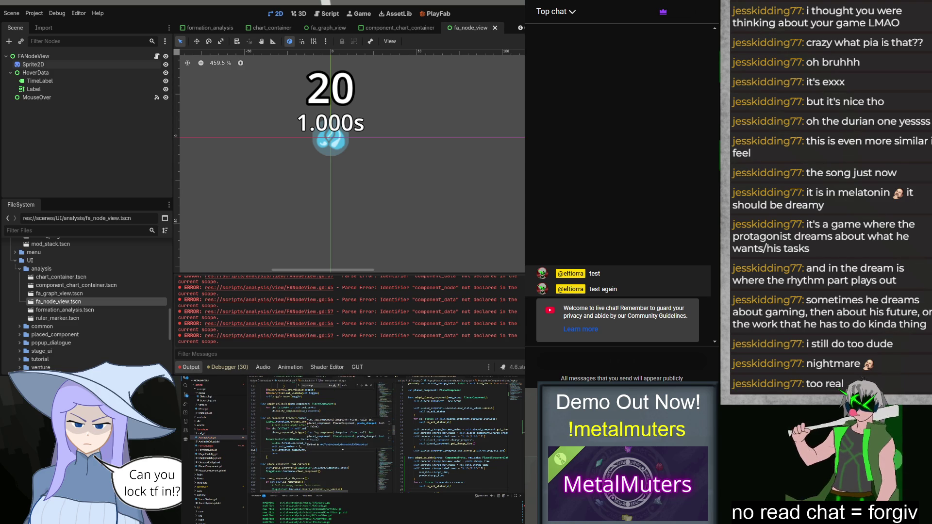
Delete the obsolete block in analyze_log_components and prefix the function name with an underscore.
key("F12")
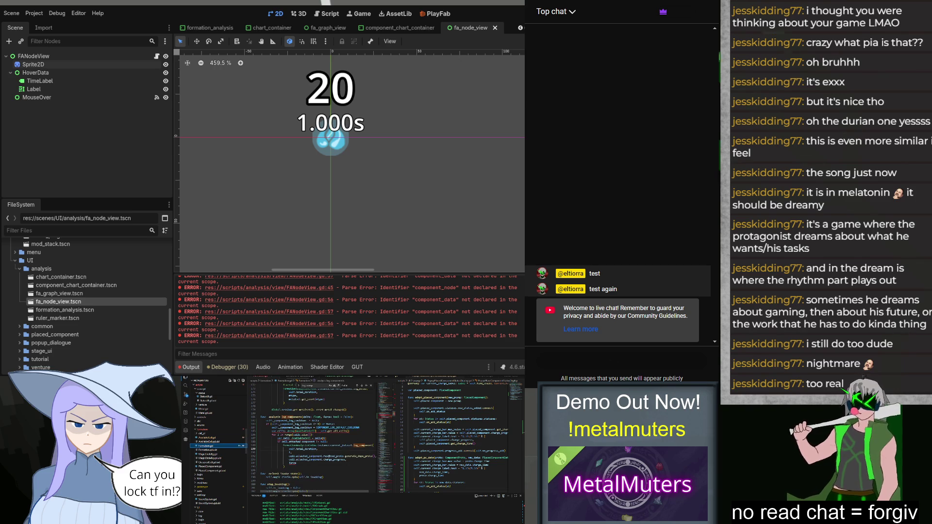
key("shift+Down")
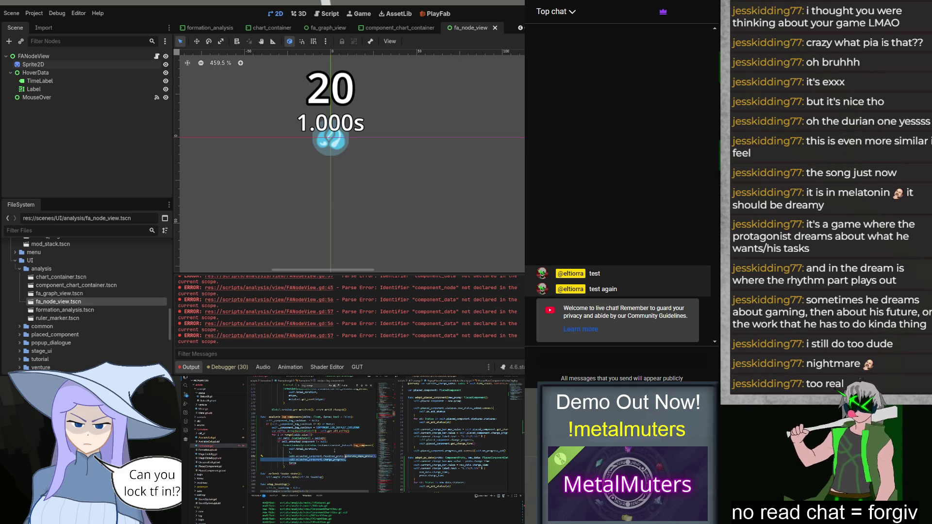
key("BackSpace")
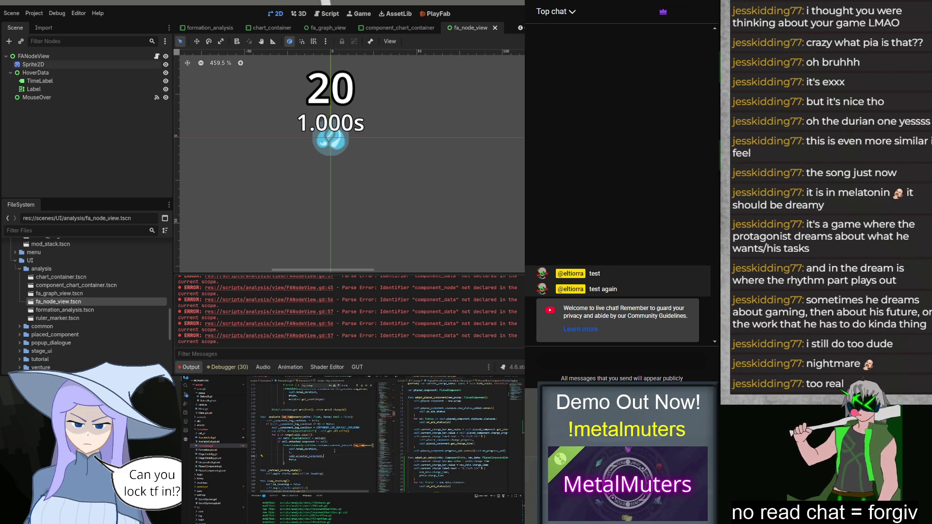
type("_")
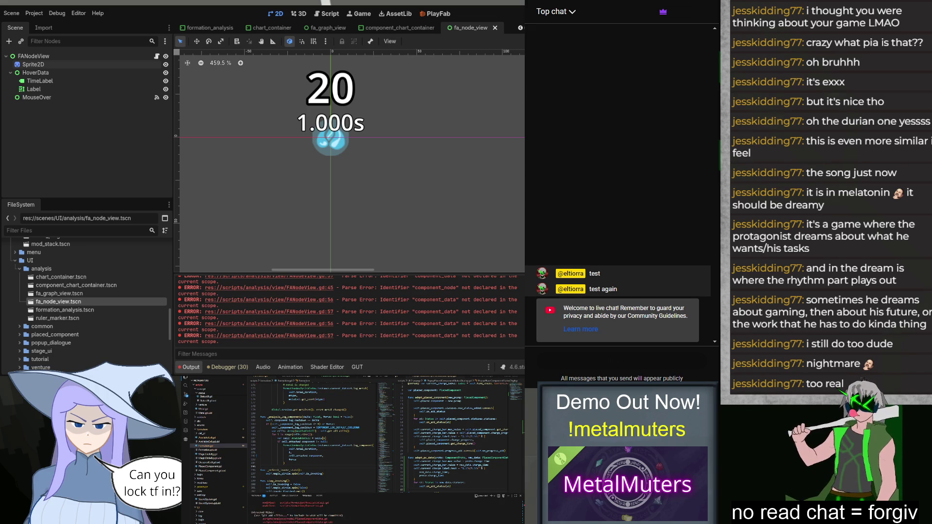
Run the project and start the Academia Class 1F exam level.
left_click(354, 212)
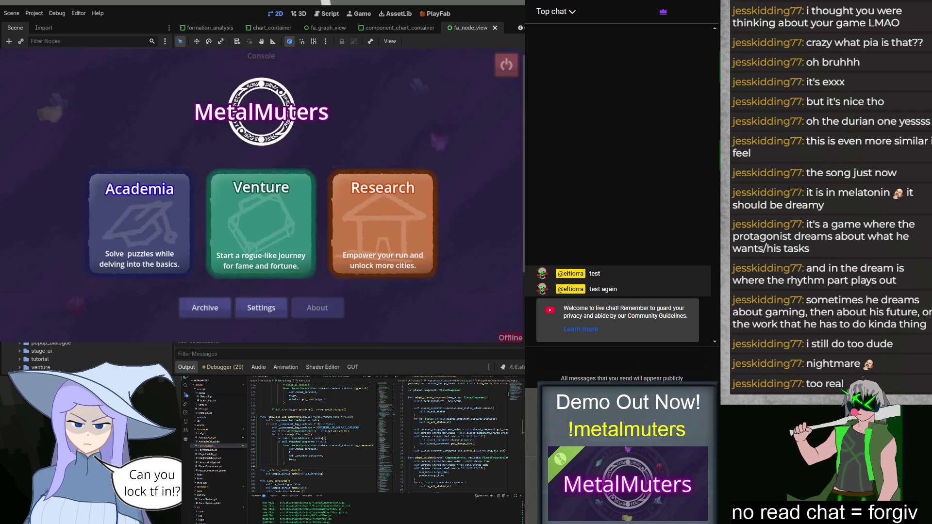
left_click(137, 201)
left_click(234, 224)
Place two Mana Sources, an Iron P-Prod and a Primer in slots 1, 2, 5 and 6.
left_click(73, 311)
left_click(127, 311)
left_click(234, 310)
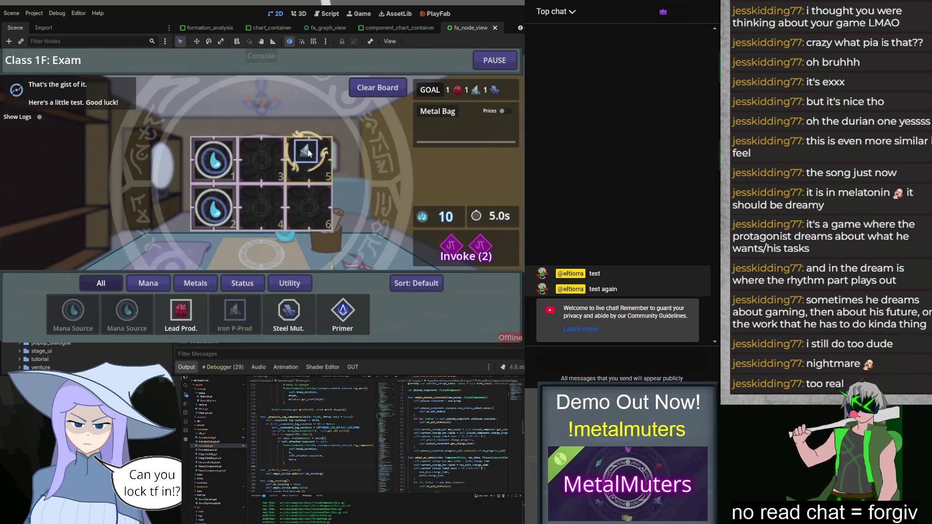
left_click(342, 310)
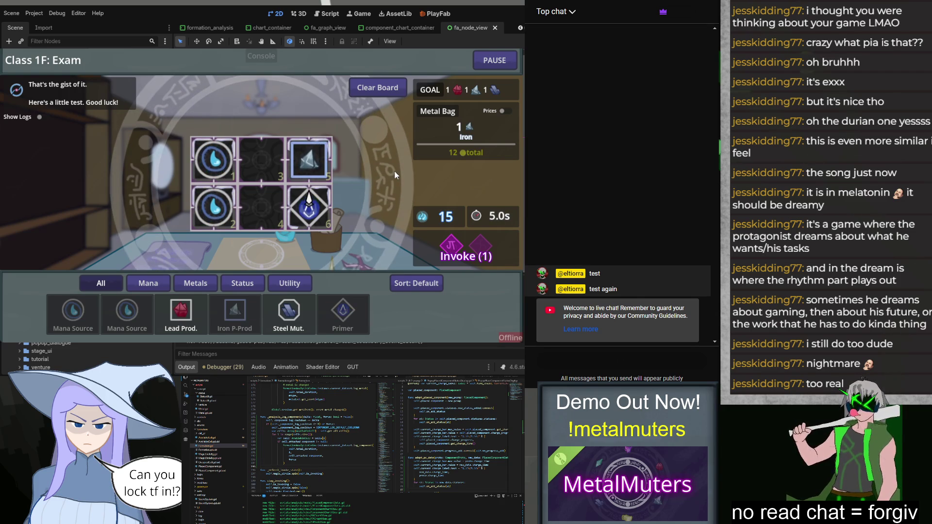
left_click(495, 60)
View Cell 5's component charge chart in Formation Analysis, then close it and stop the game.
left_click(299, 214)
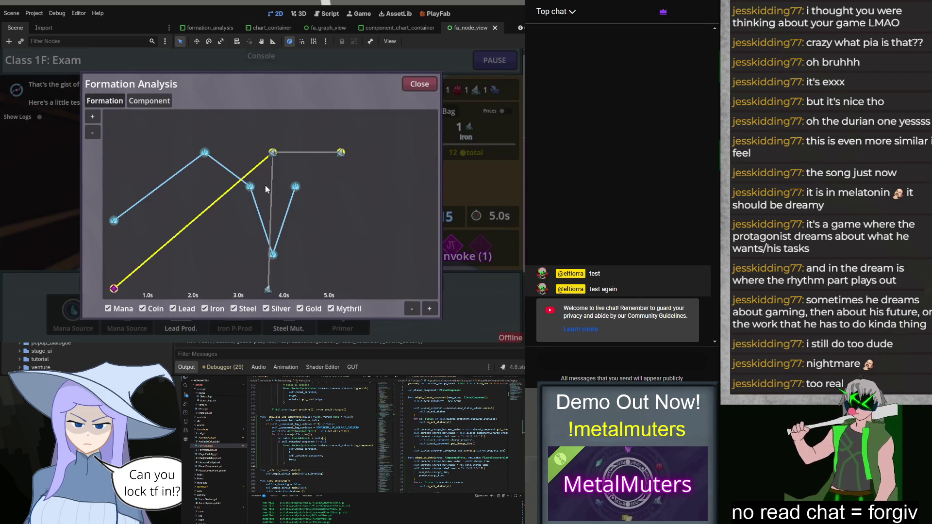
left_click(141, 102)
mouse_move(200, 163)
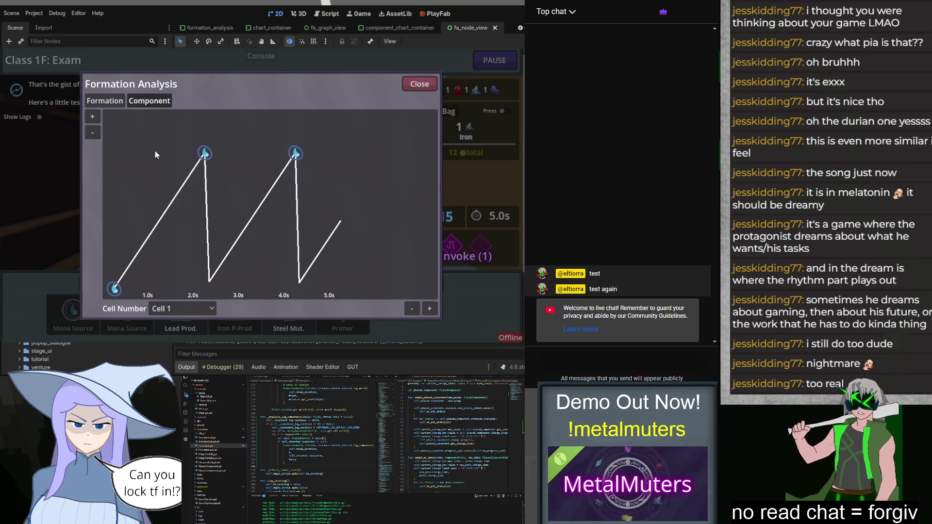
left_click(199, 309)
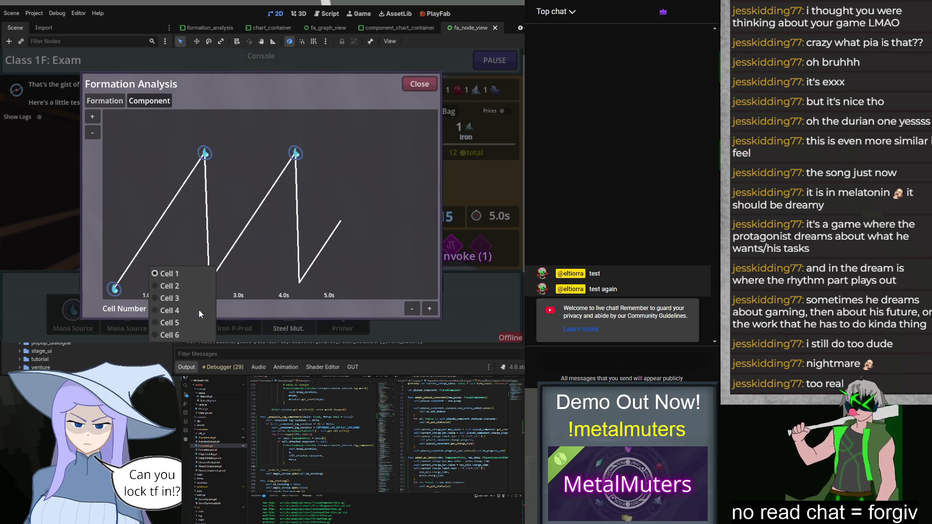
left_click(183, 333)
mouse_move(181, 239)
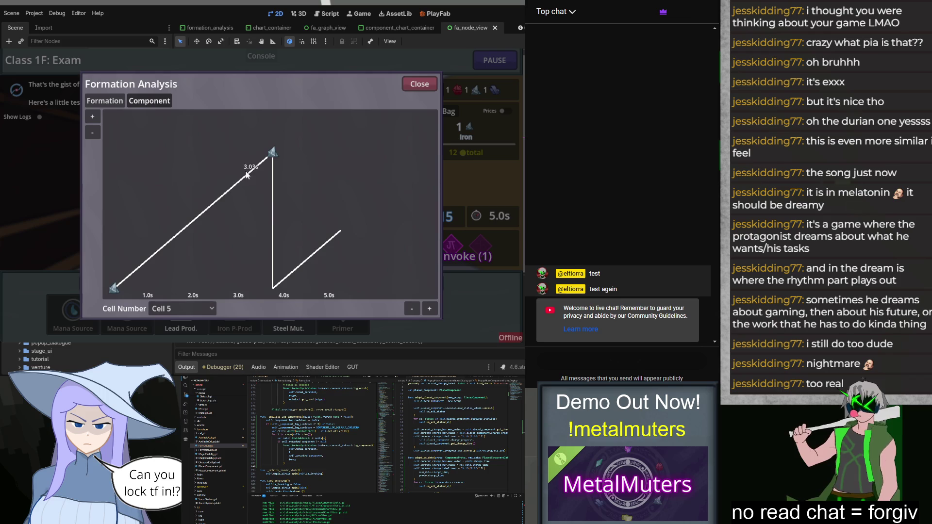
mouse_move(246, 174)
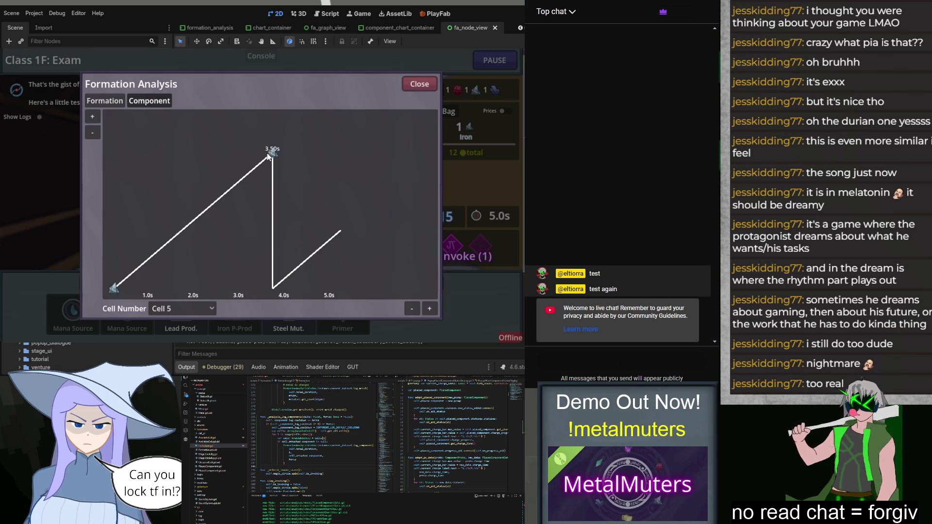
left_click(404, 88)
key("F8")
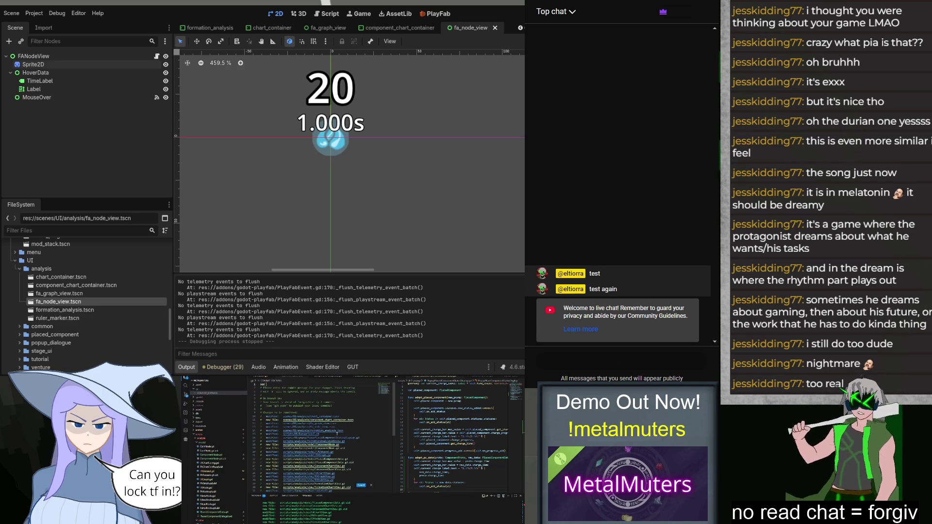
Commit the changes with the message 'component analysis to Formation Analyzes'.
type("component analysis to")
type(" Formation Anal")
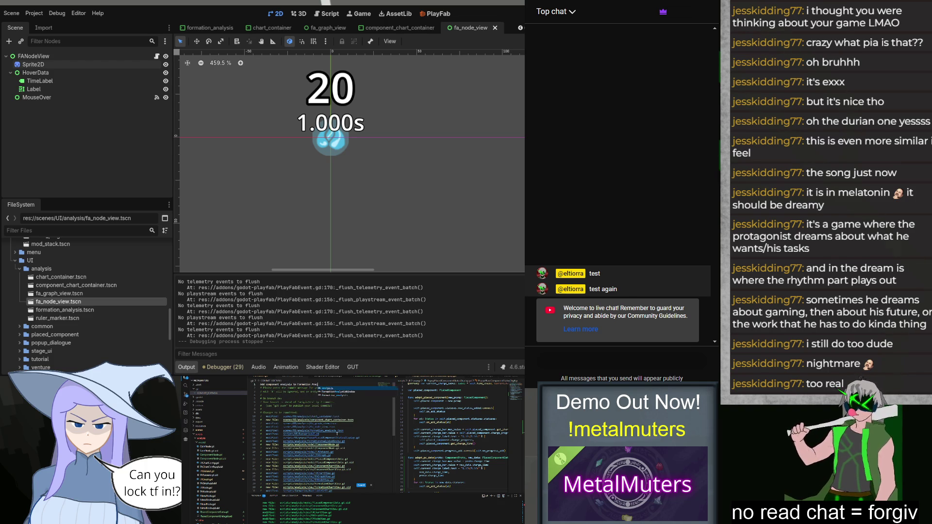
type("yzes")
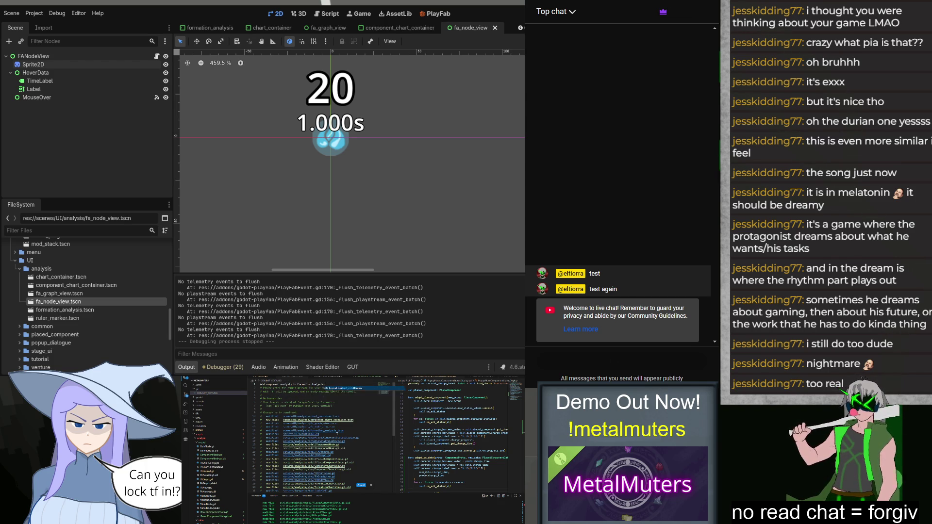
key("Escape")
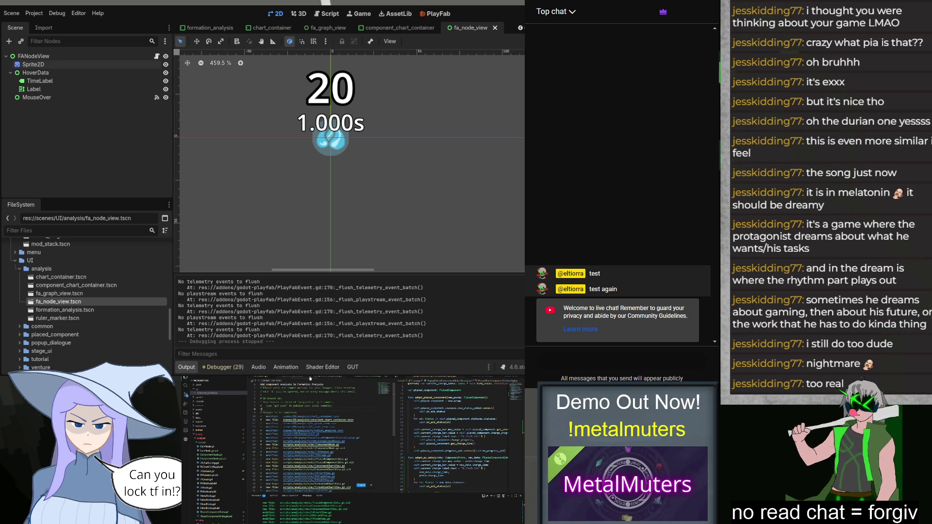
key("ctrl+s")
key("ctrl+w")
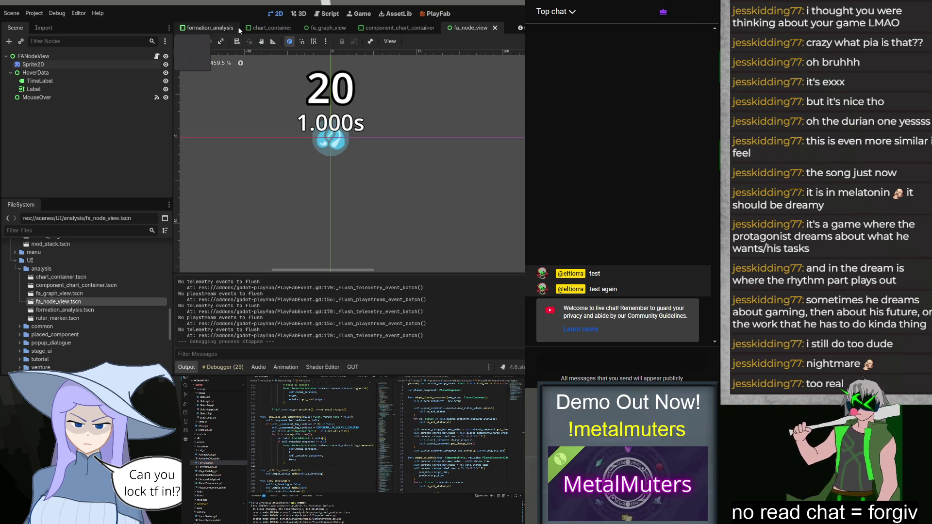
Relabel the Formation chart toggle 'Board', widen and heighten both chart-type buttons, and save.
left_click(199, 28)
left_click(234, 94)
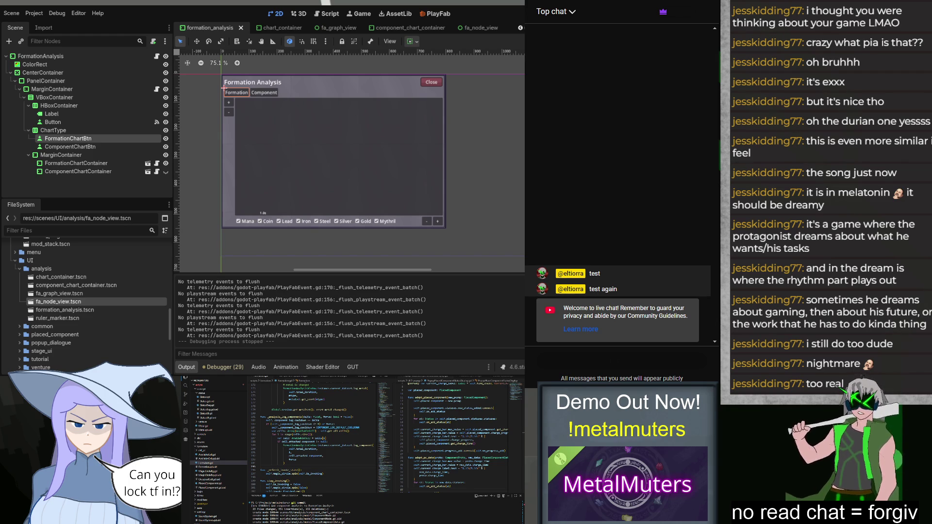
type("Board")
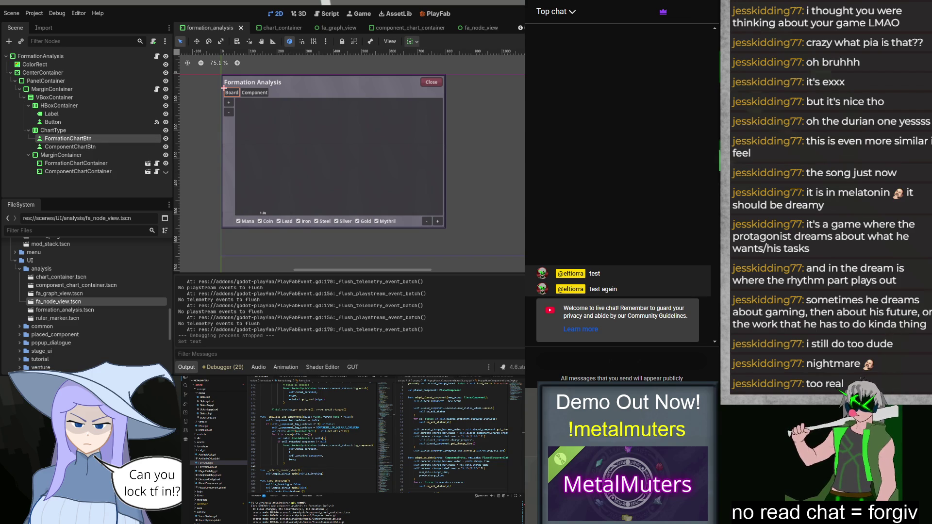
key("Return")
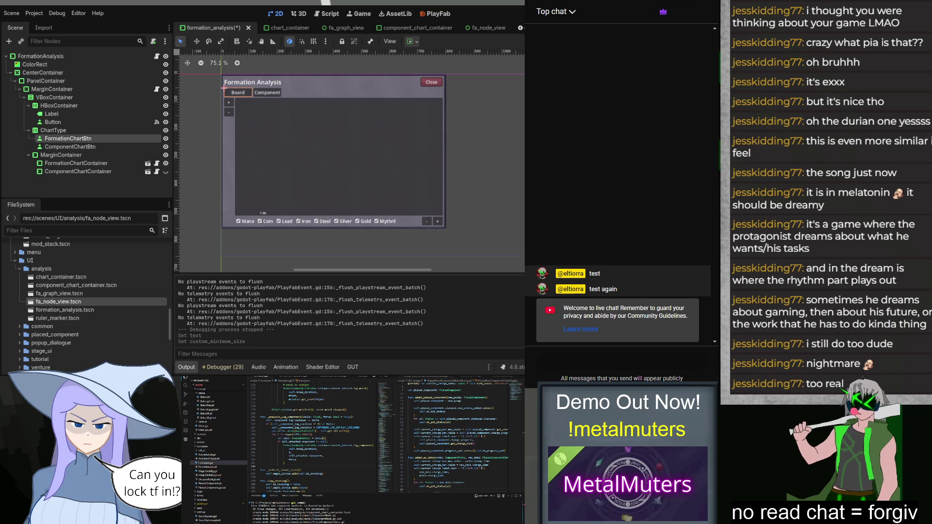
key("Return")
left_click(106, 148)
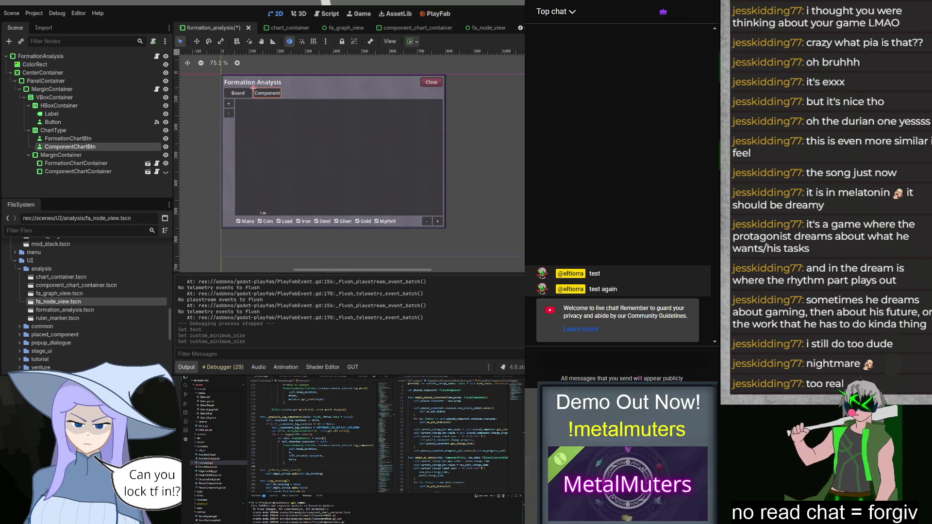
key("Return")
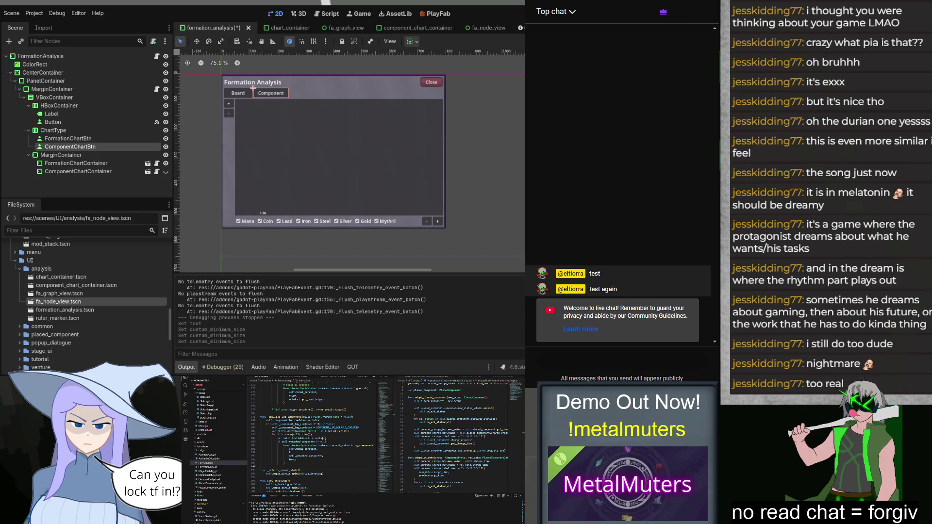
key("ctrl+s")
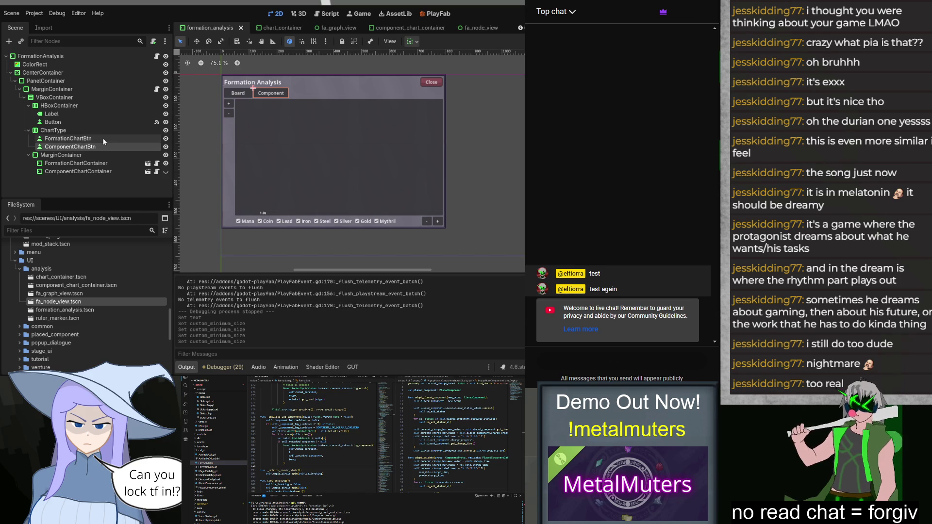
Widen the Board button further, centre both chart-type buttons, save, and relaunch the game with F5.
left_click(104, 140)
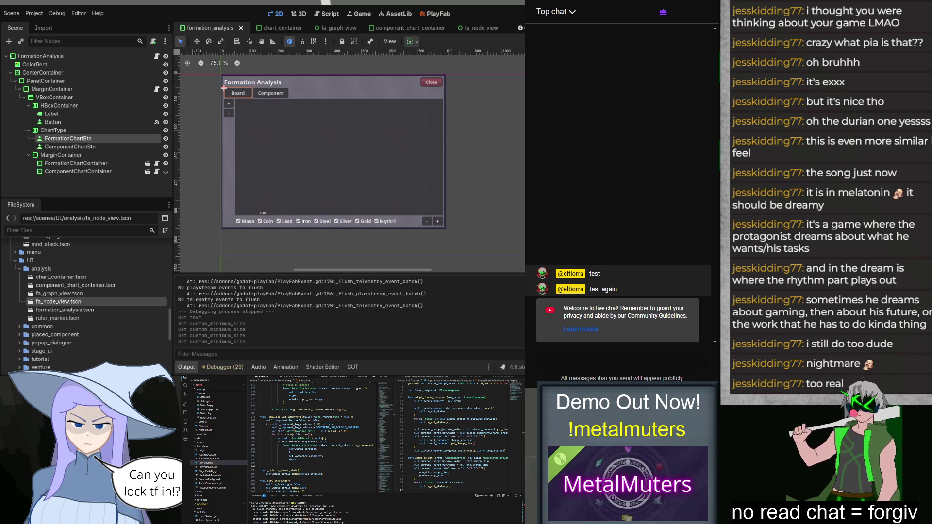
key("Return")
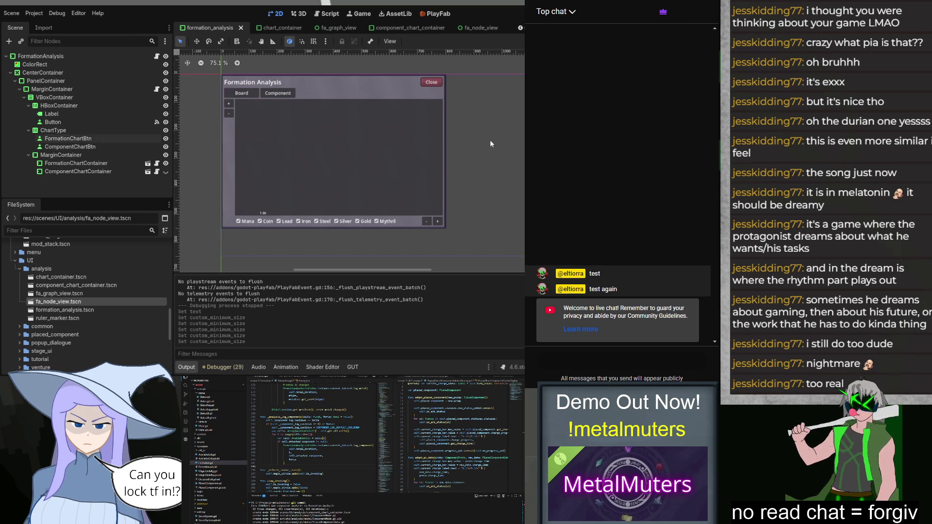
left_click(53, 130)
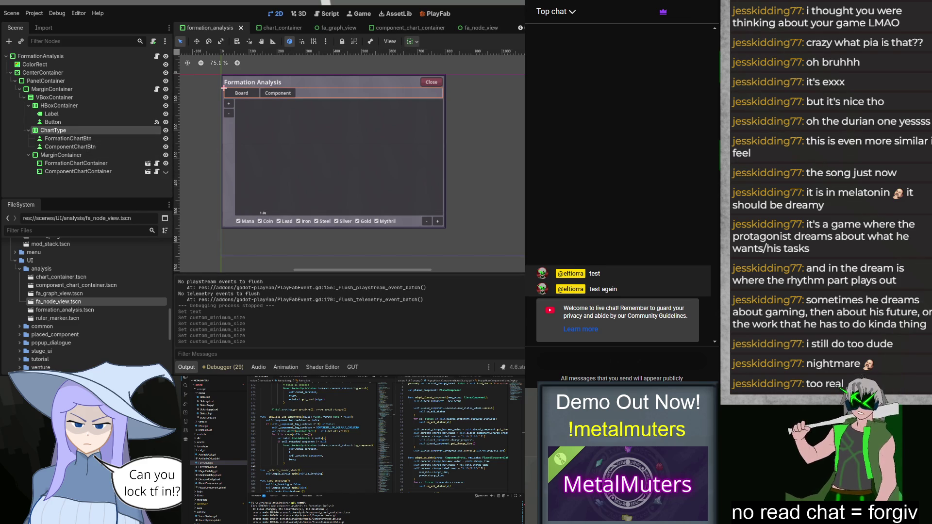
left_click(494, 133)
key("ctrl+s")
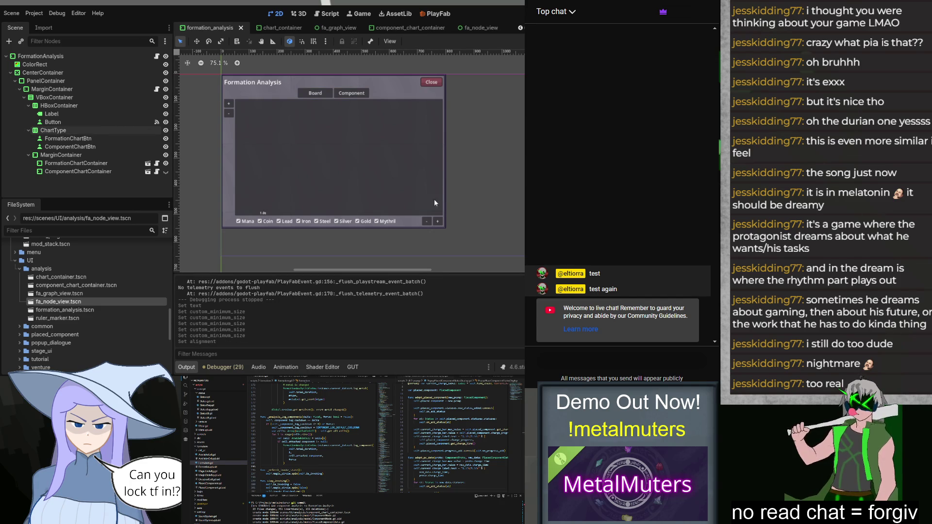
key("F5")
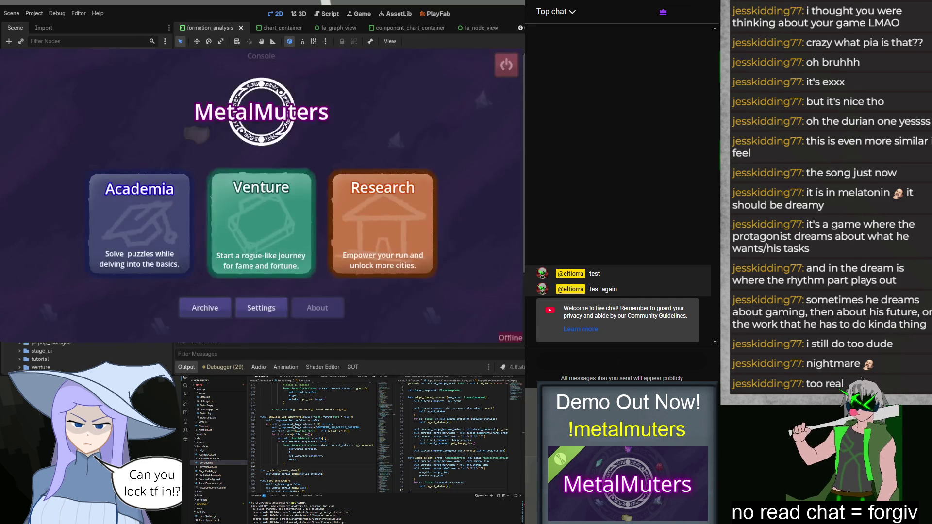
Start the Academia Class 1F Exam from the main menu.
left_click(202, 248)
left_click(484, 79)
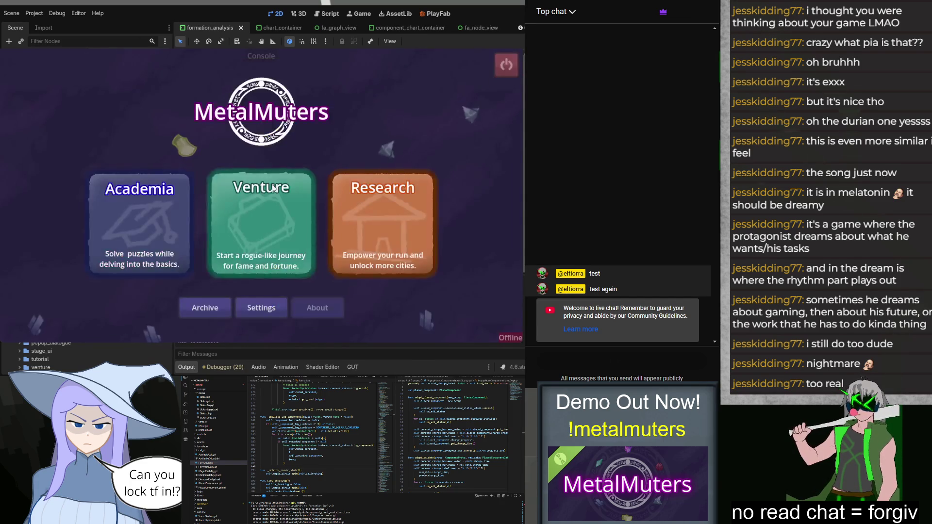
left_click(182, 233)
left_click(264, 262)
Place two Mana Sources, a Primer, a Lead Producer and a Steel Mutator, and view the finished run's analysis.
left_click_drag(71, 313, 183, 184)
left_click_drag(78, 314, 214, 159)
mouse_move(127, 313)
left_mouse_down()
mouse_move(170, 243)
mouse_move(213, 206)
left_mouse_up()
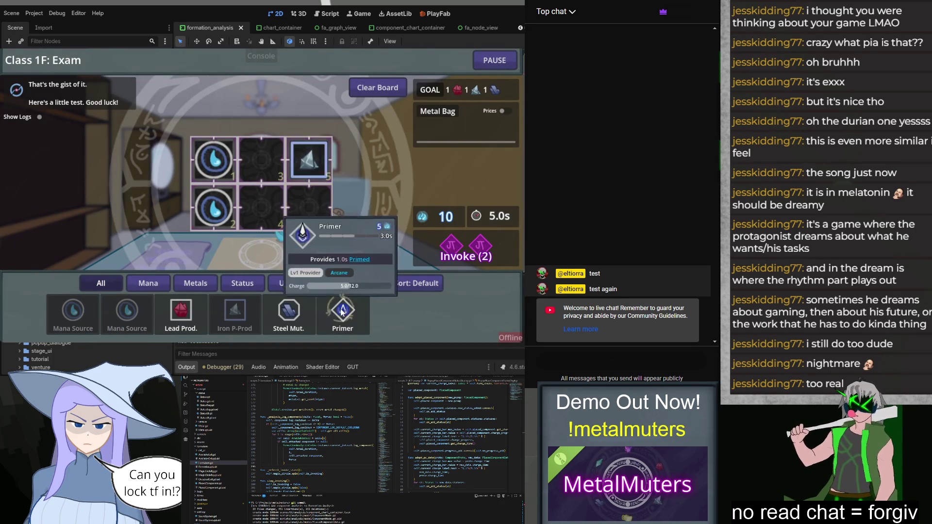
left_click_drag(342, 310, 308, 206)
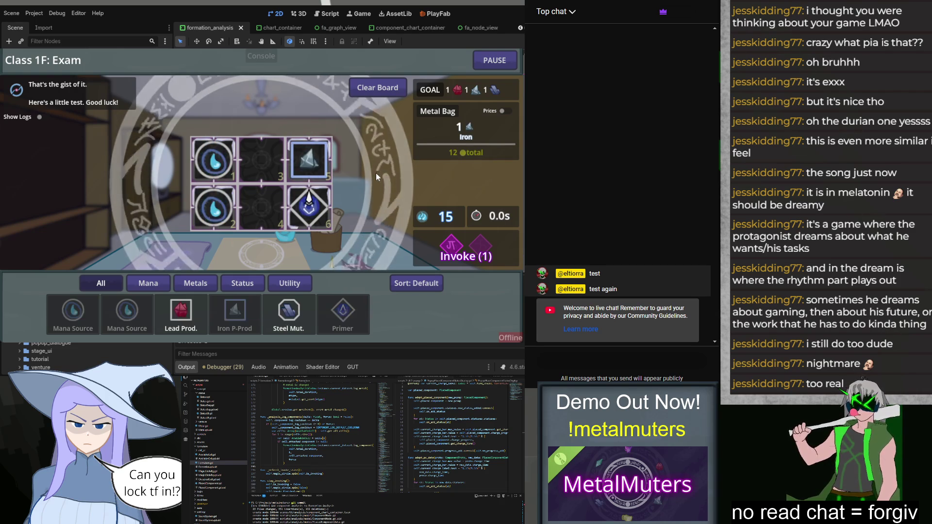
mouse_move(176, 320)
left_click_drag(176, 321, 257, 162)
left_click_drag(288, 311, 261, 206)
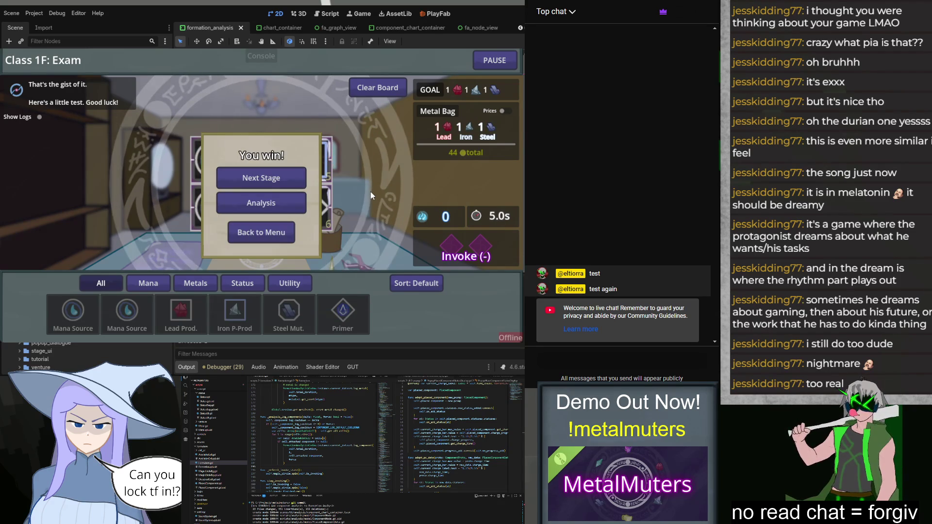
left_click(282, 201)
Show the Component charge chart and scroll along its timeline, inspecting chart points.
left_click(297, 106)
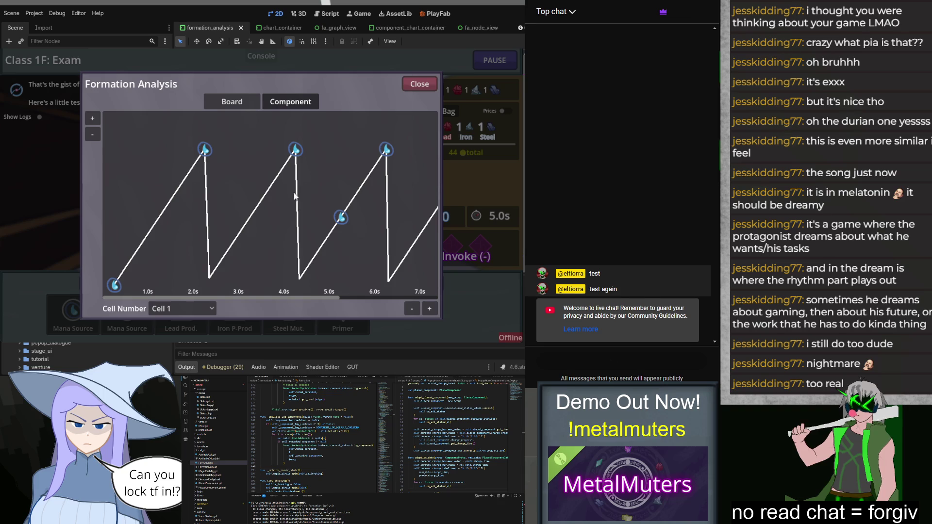
mouse_move(300, 278)
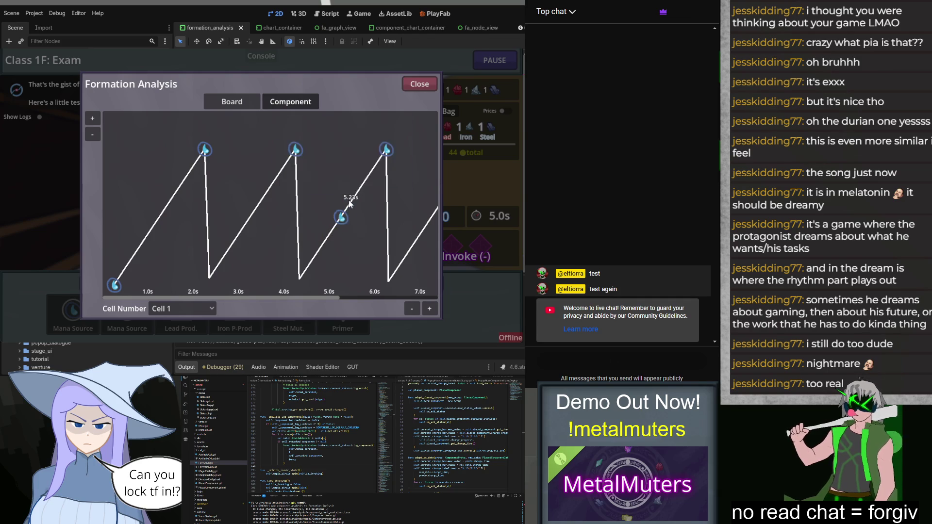
mouse_move(390, 149)
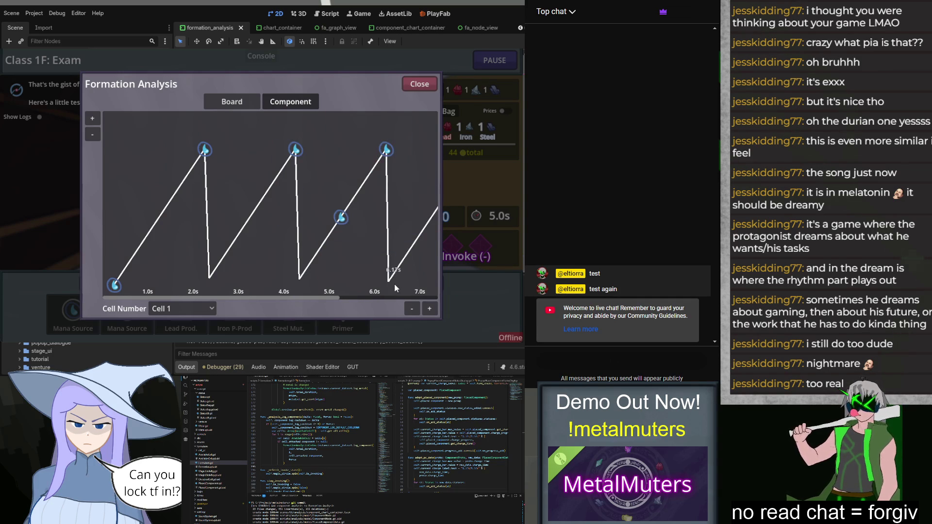
mouse_move(408, 254)
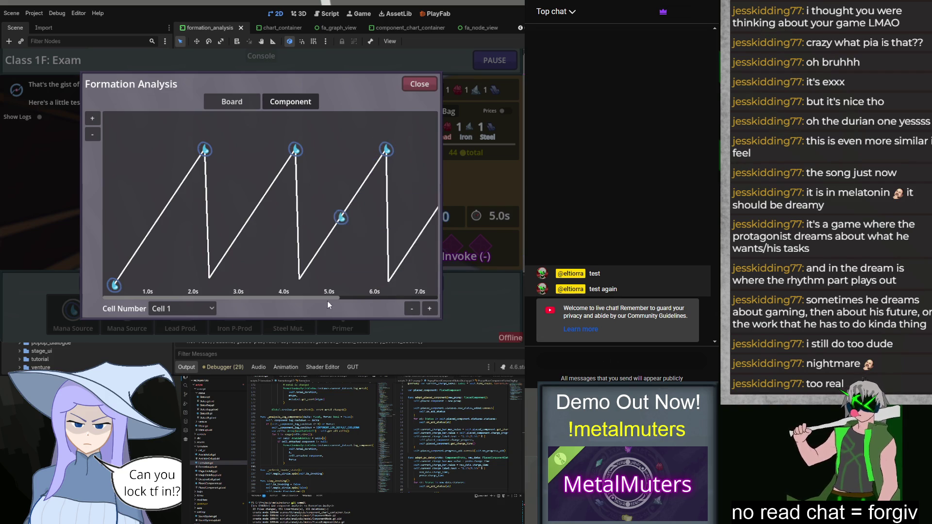
scroll(325, 298, "right", 1)
scroll(401, 303, "right", 2)
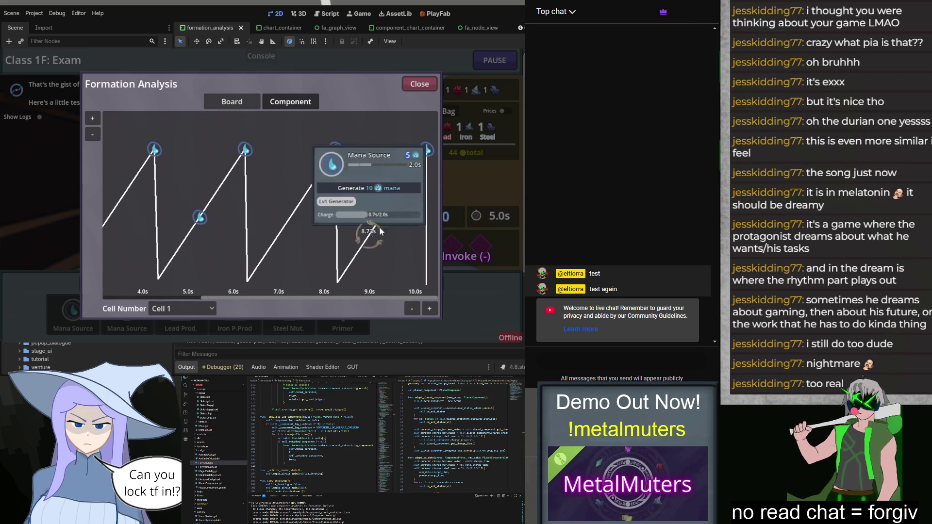
Switch the chart to Cell 5, the Primed Iron Producer with a 3.5s charge.
mouse_move(408, 186)
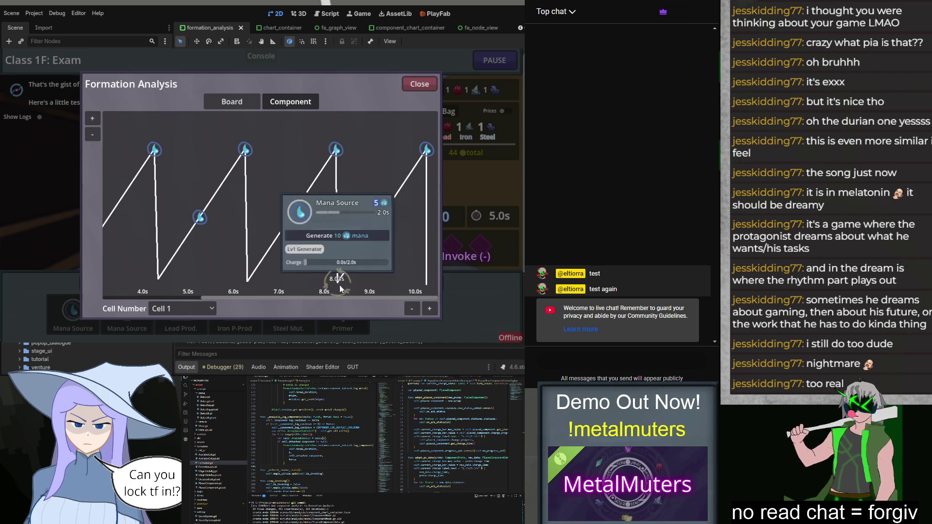
mouse_move(317, 180)
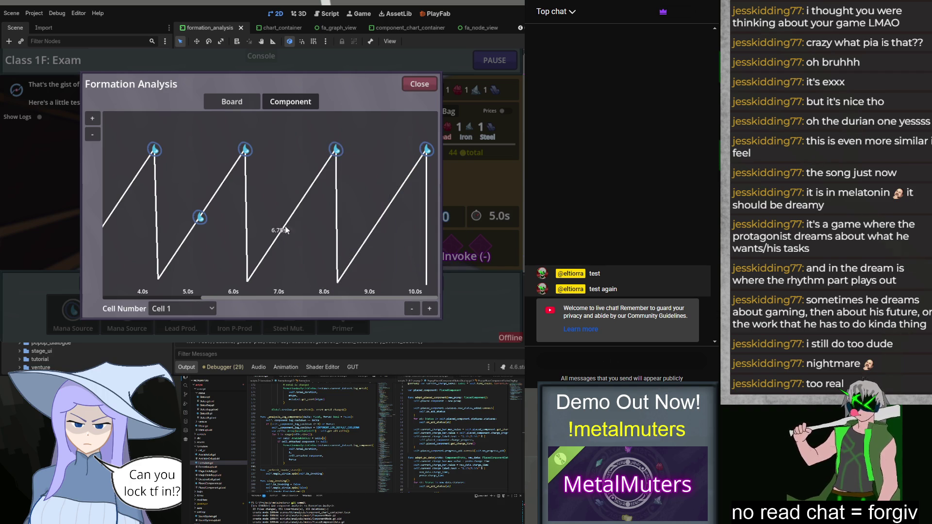
left_click(182, 309)
left_click(166, 322)
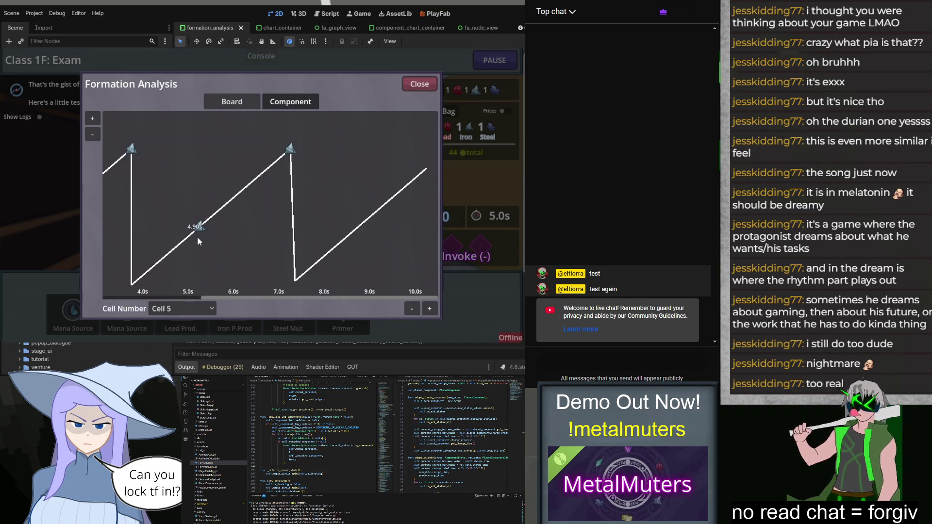
Close Formation Analysis and leave the finished exam for the main menu.
mouse_move(292, 155)
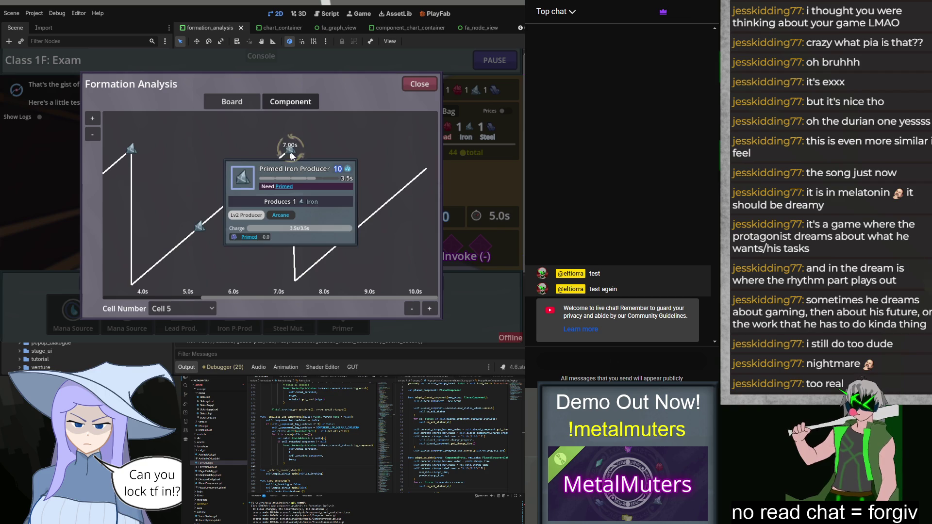
left_click(416, 85)
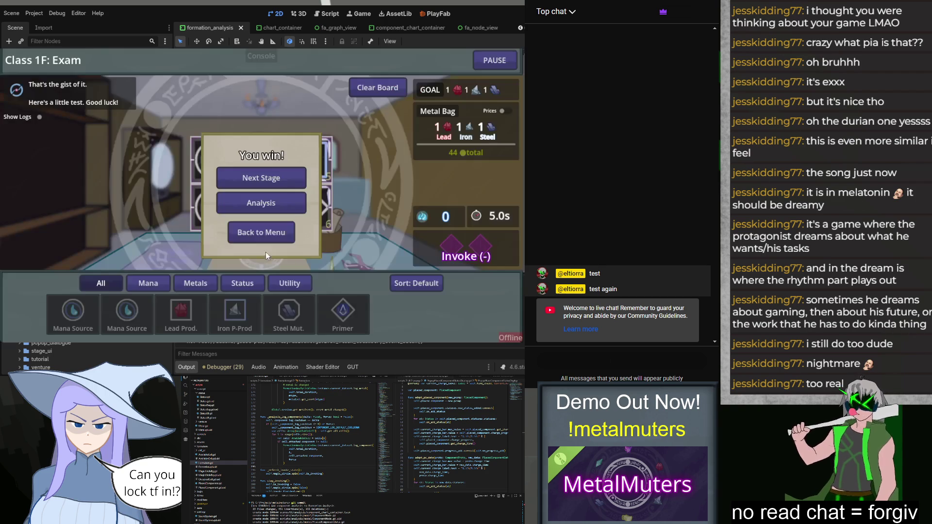
left_click(256, 241)
left_click(475, 73)
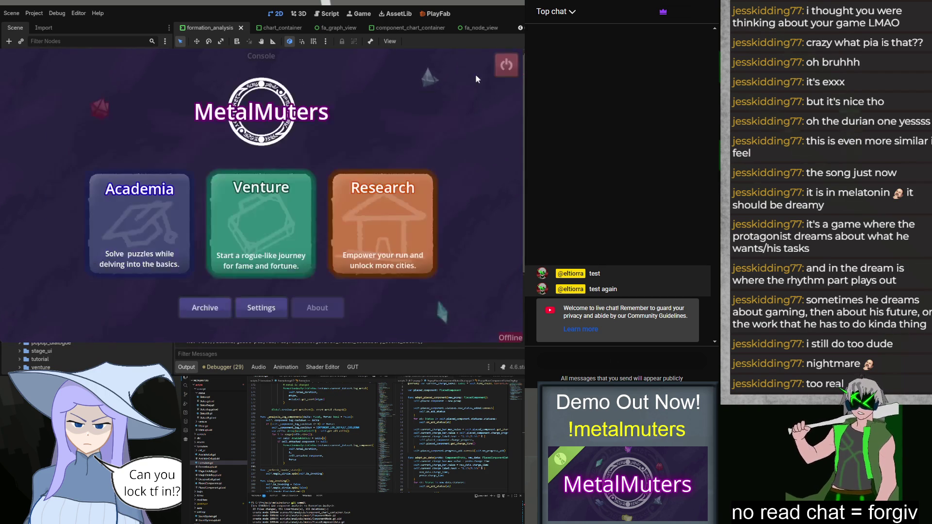
Continue the Day 36 Venture run and begin its 9335-coin board challenge.
left_click(222, 196)
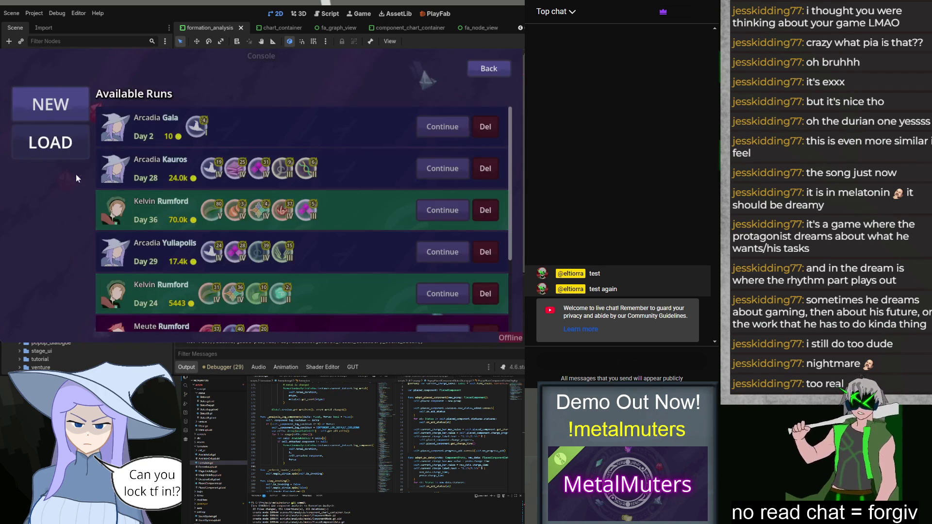
left_click(439, 210)
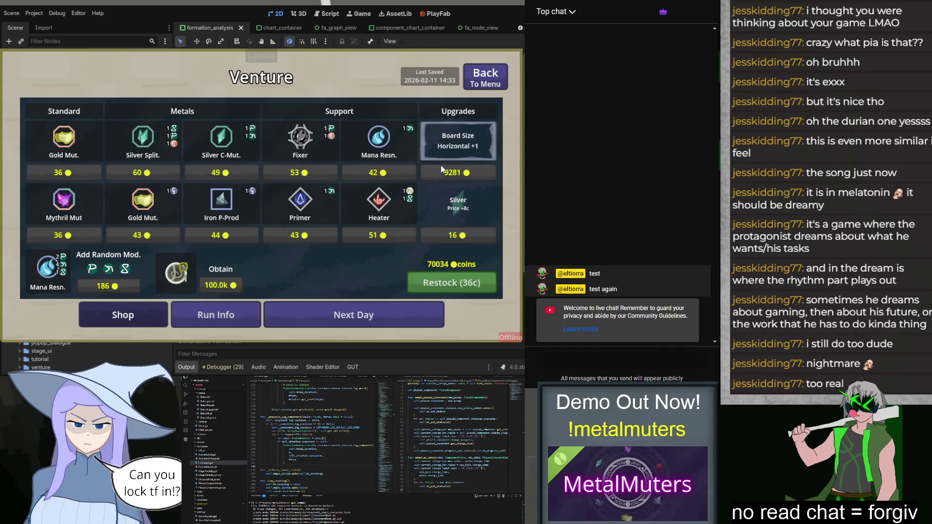
left_click(334, 314)
left_click(419, 164)
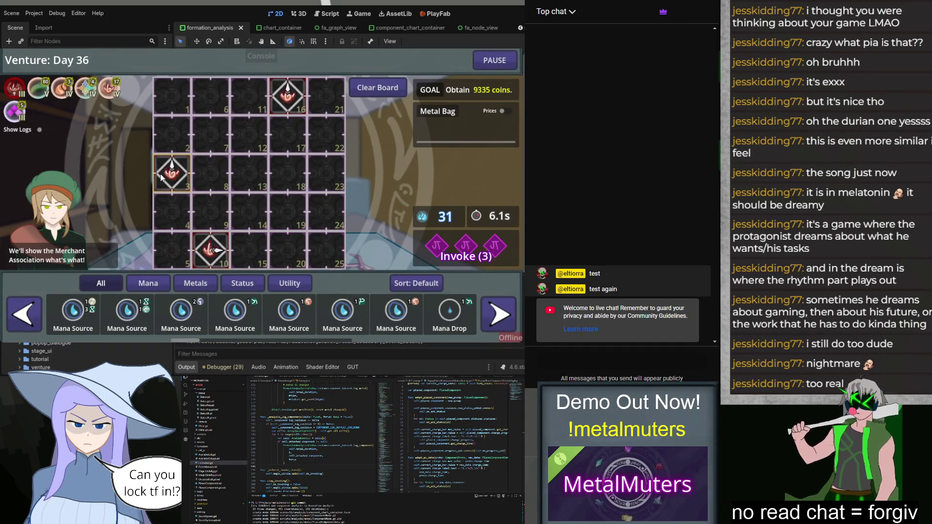
Place Iron H-Prods in cells 15, 20, 8, 13, 6 and 11, and Heaters in slots 25 and 18.
left_click(194, 286)
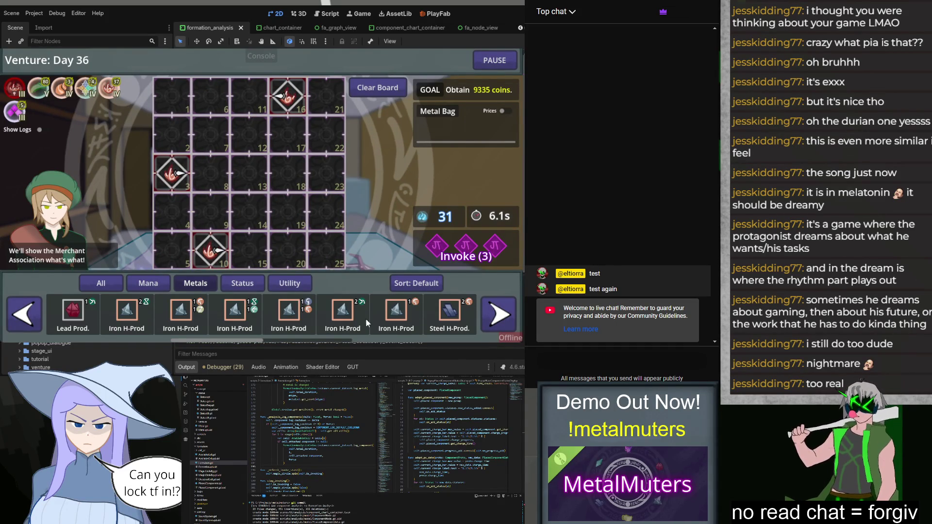
left_click_drag(388, 315, 249, 250)
left_click_drag(181, 314, 289, 256)
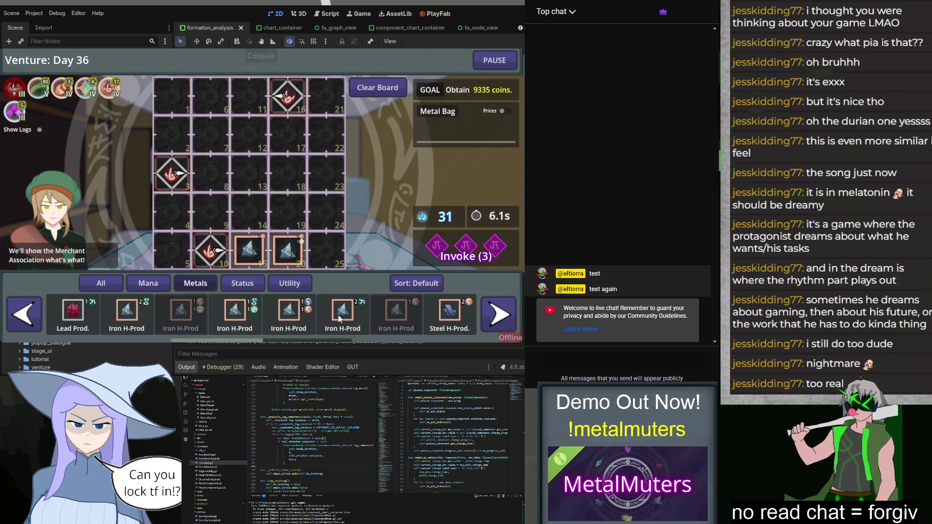
left_click(242, 283)
left_click_drag(202, 316, 330, 250)
left_click_drag(311, 306, 292, 179)
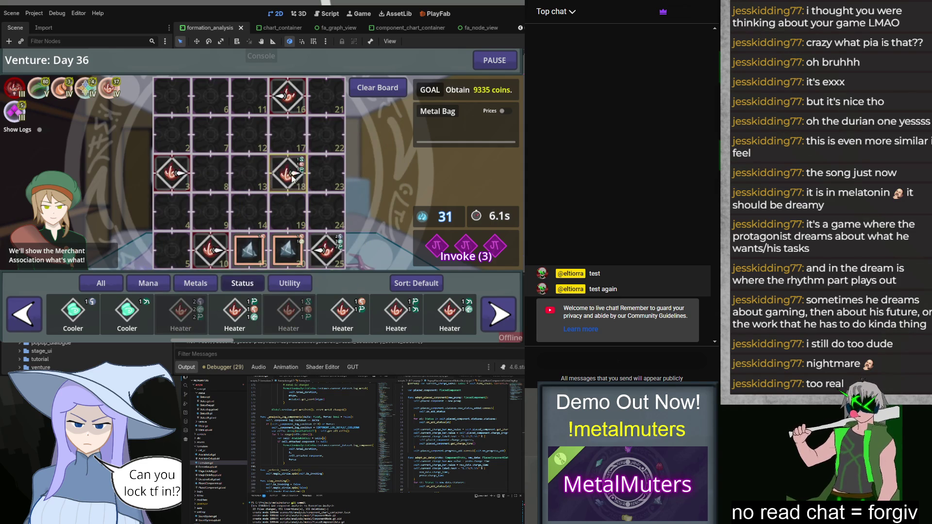
left_click(216, 284)
left_click_drag(290, 315, 210, 164)
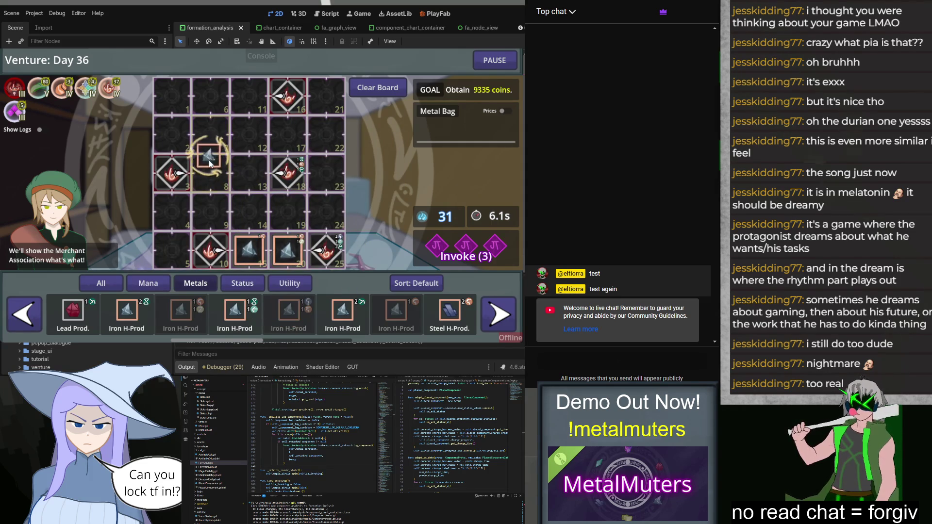
left_click_drag(251, 328, 241, 190)
left_click_drag(127, 315, 210, 95)
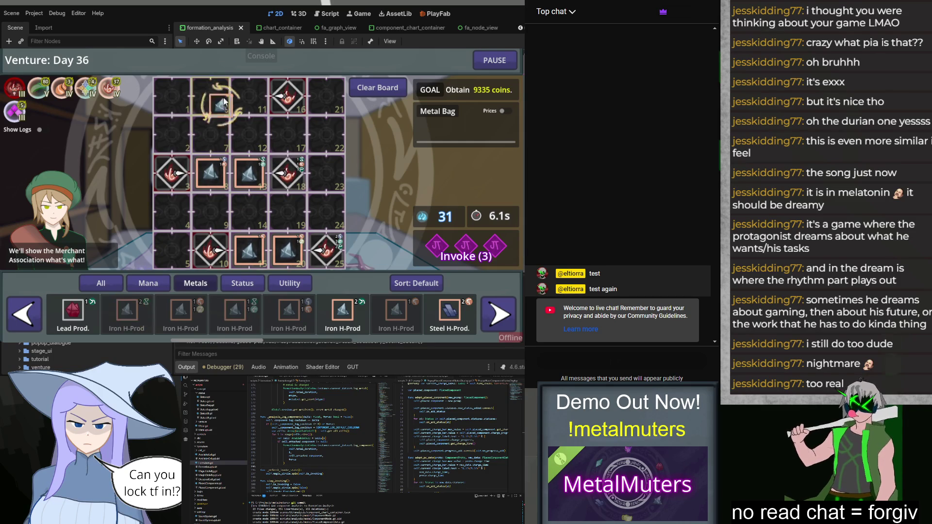
mouse_move(342, 314)
left_mouse_down()
mouse_move(338, 275)
mouse_move(244, 96)
left_mouse_up()
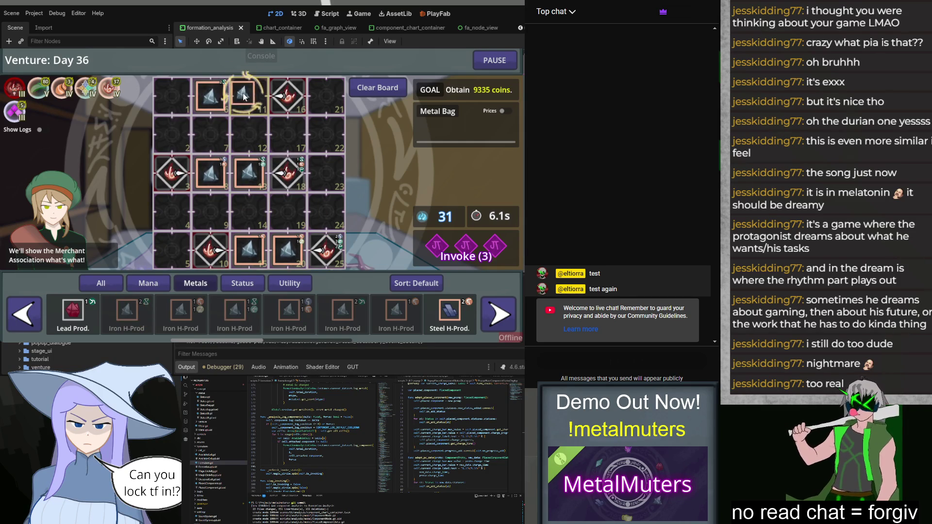
Add a Heater top-left and Time+ pieces in slots 5, 4, 9, 19, 24, 23, 22 and one more.
left_click(242, 283)
left_click_drag(234, 314, 180, 124)
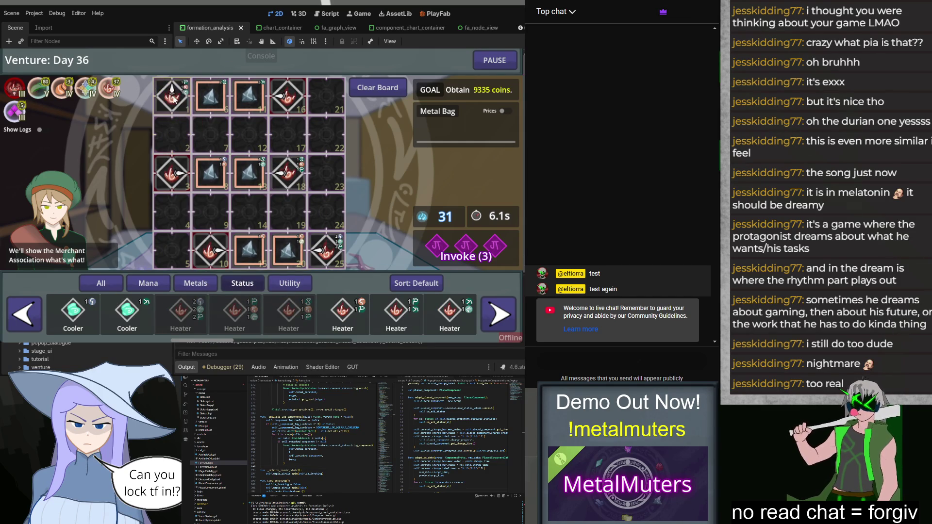
left_click(290, 283)
left_click_drag(180, 314, 171, 250)
mouse_move(127, 314)
left_mouse_down()
mouse_move(145, 218)
mouse_move(171, 212)
left_mouse_up()
left_click_drag(235, 315, 210, 212)
left_click_drag(288, 314, 272, 234)
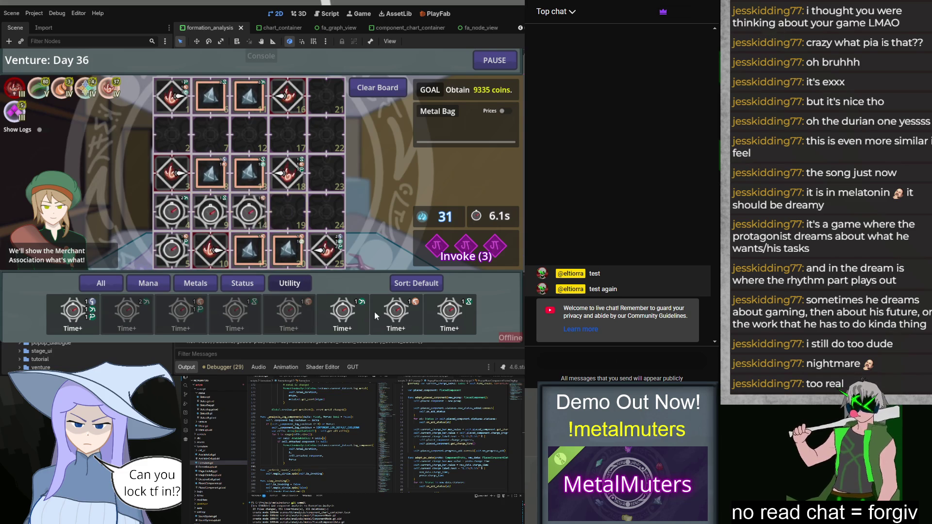
left_click_drag(342, 314, 287, 212)
left_click_drag(395, 314, 327, 212)
mouse_move(85, 314)
left_mouse_down()
mouse_move(340, 175)
mouse_move(326, 173)
left_mouse_up()
left_click_drag(449, 315, 326, 135)
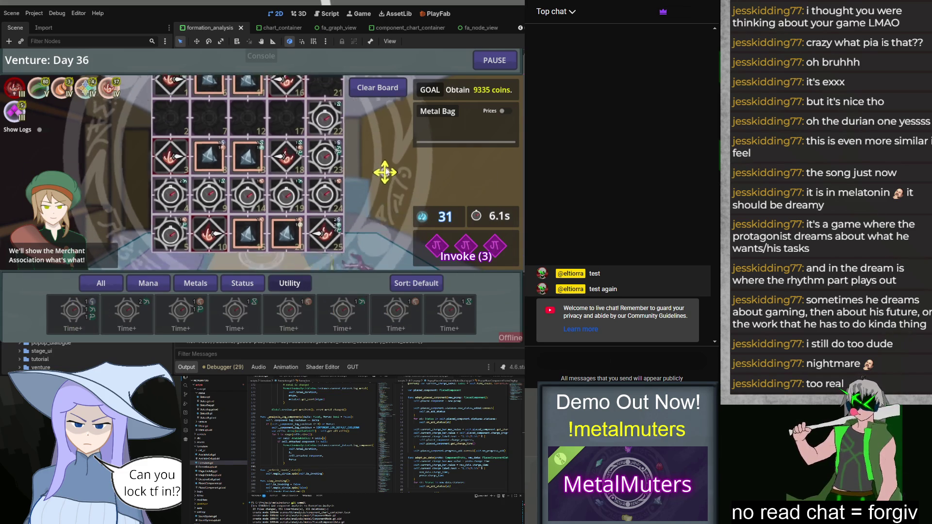
Invoke the Day 36 formation, pause the run, and open Formation Analysis.
key("space")
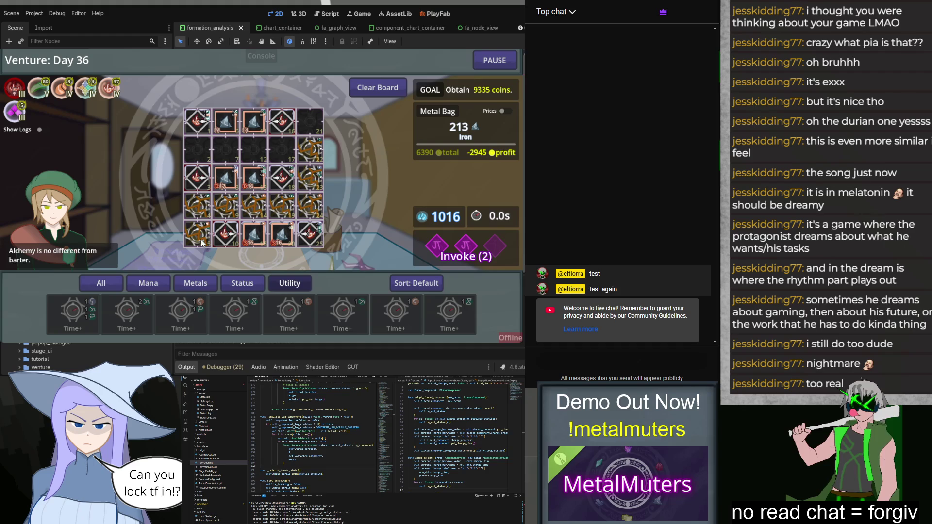
key("Escape")
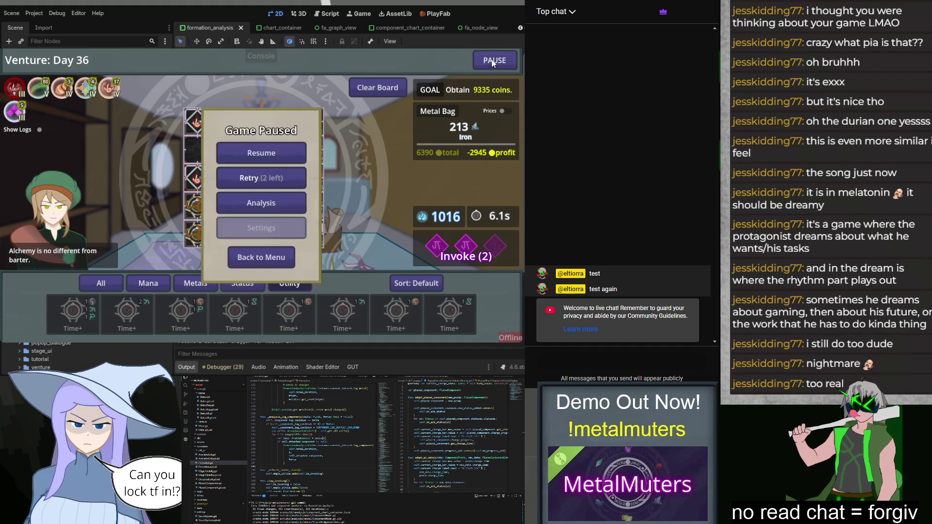
left_click(260, 204)
Switch the component chart to Cell 9, then to Cell 13.
mouse_move(211, 189)
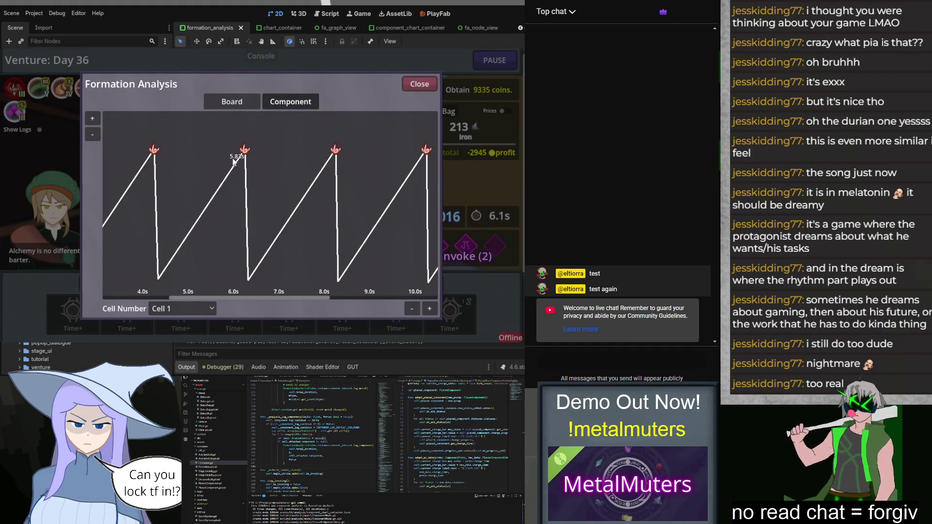
left_click(182, 308)
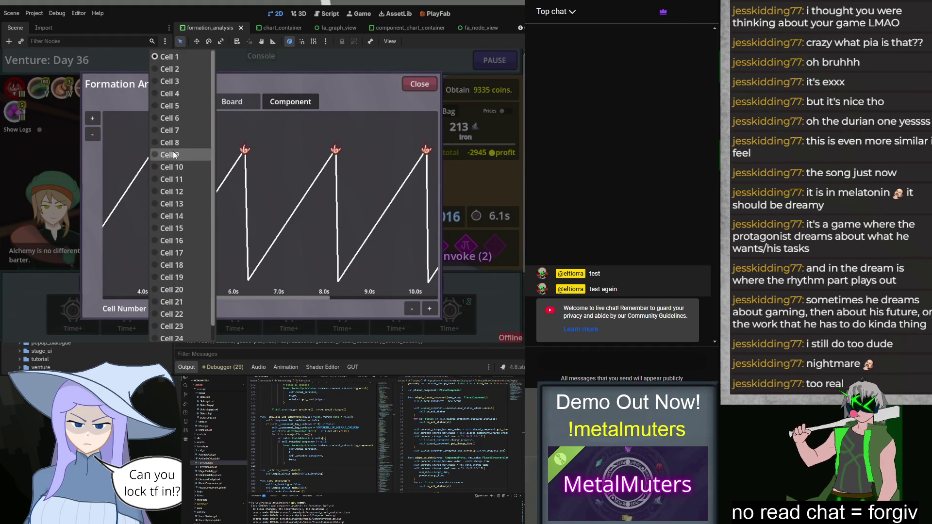
left_click(213, 158)
left_click(182, 309)
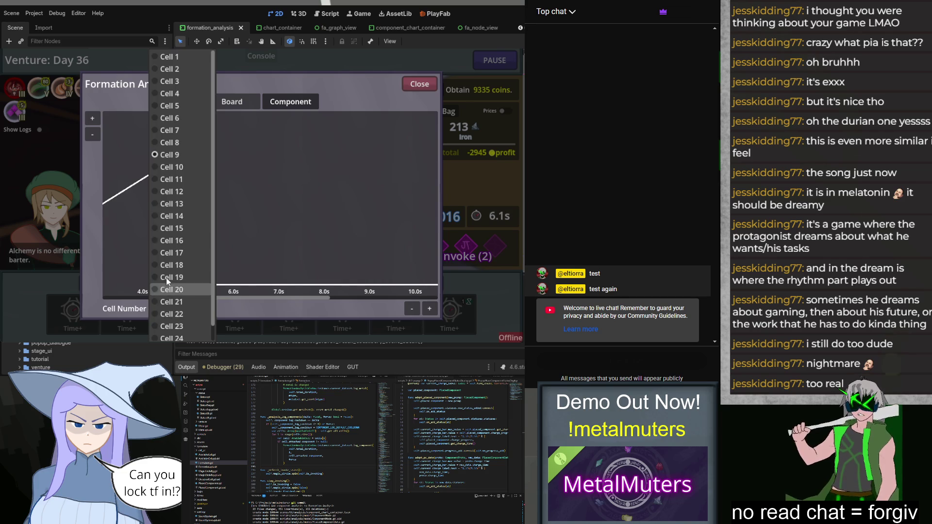
left_click(175, 208)
Drag the chart left to inspect Cell 13's Heated Iron Producer charging in 1.6s with Flaming 5.
left_click_drag(189, 298, 98, 290)
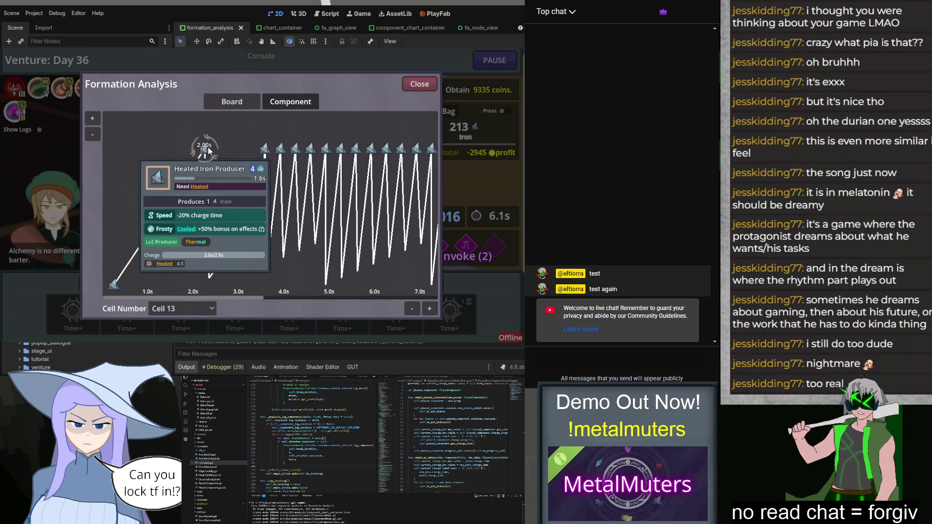
mouse_move(258, 209)
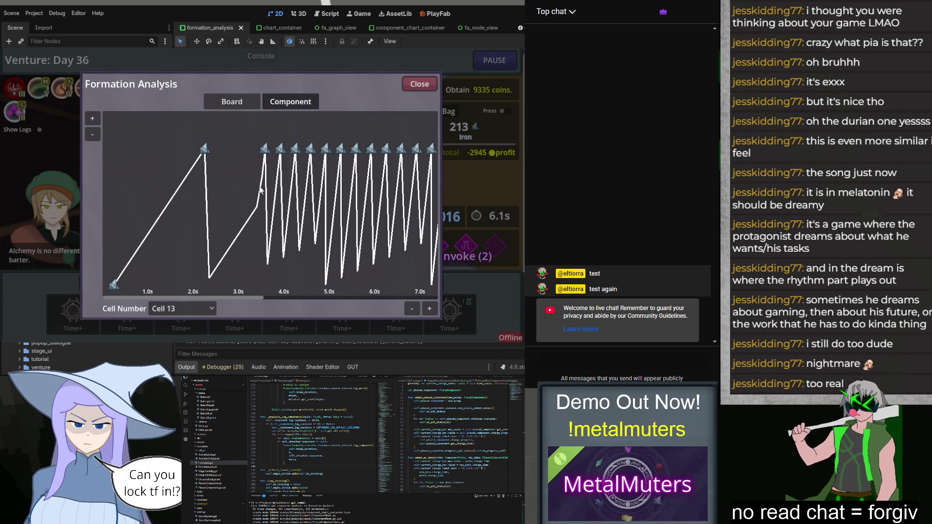
mouse_move(262, 176)
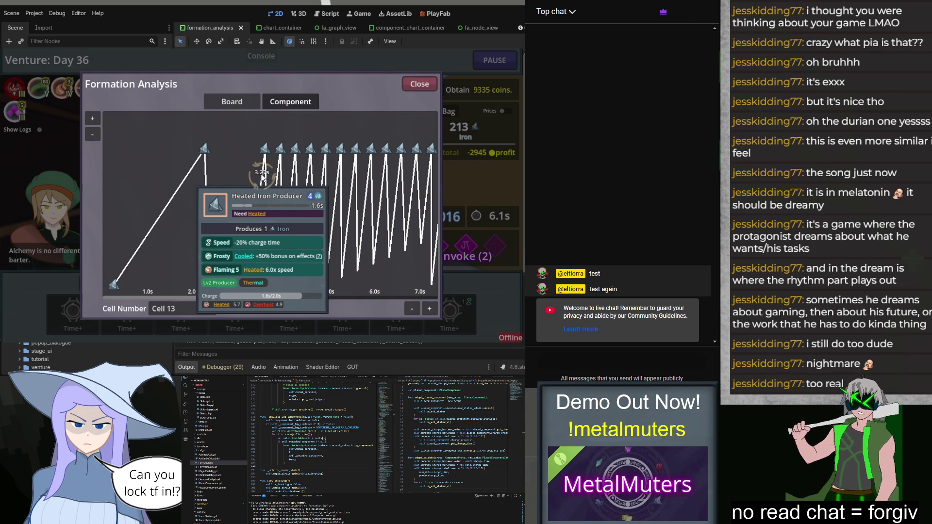
mouse_move(265, 153)
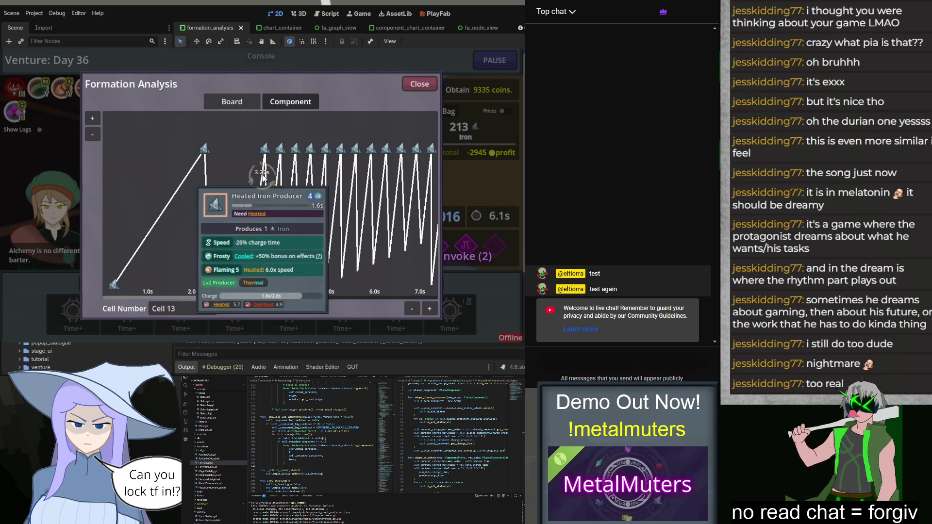
left_click(194, 308)
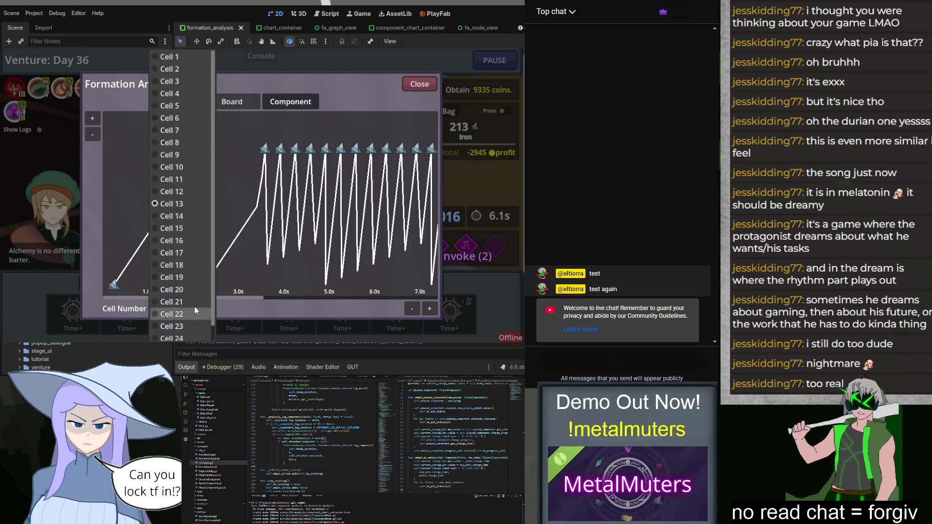
Chart Cell 14, then Cell 16, then Cell 15 from the Cell Number list.
left_click(172, 220)
left_click(194, 308)
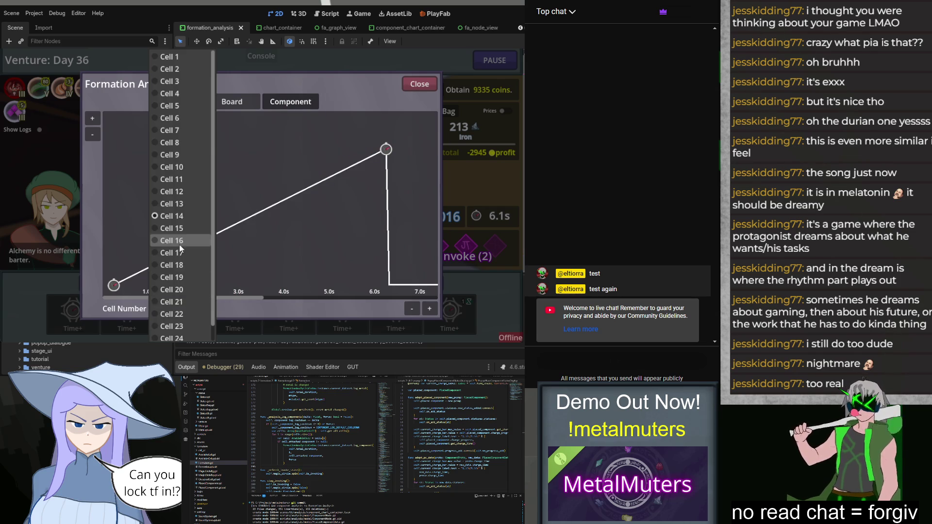
left_click(184, 248)
left_click(202, 308)
left_click(184, 232)
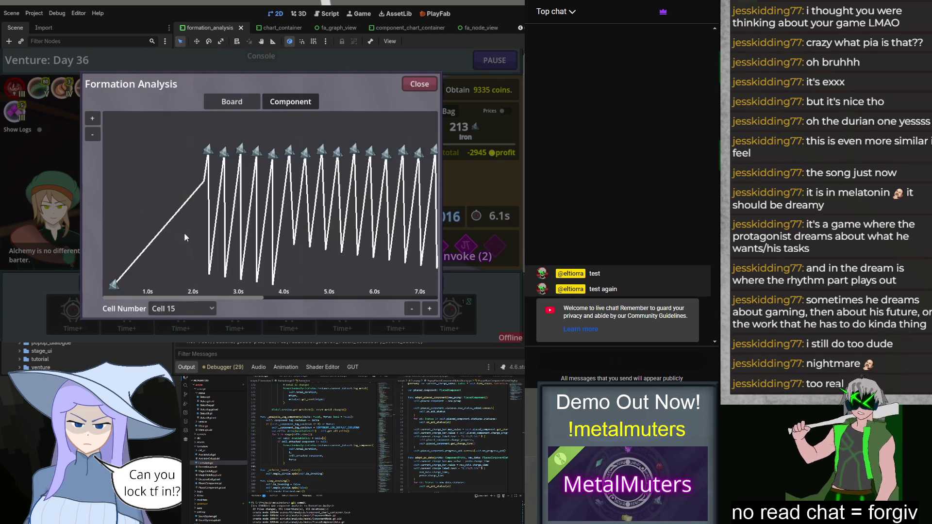
Inspect Cell 15's Heated Iron Producer chart and its 2.5s charge along the timeline.
mouse_move(206, 184)
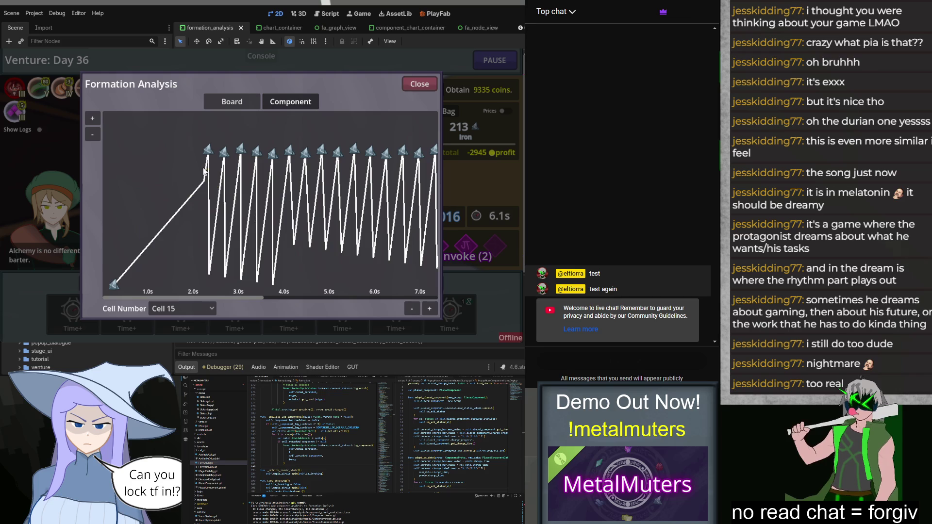
mouse_move(208, 153)
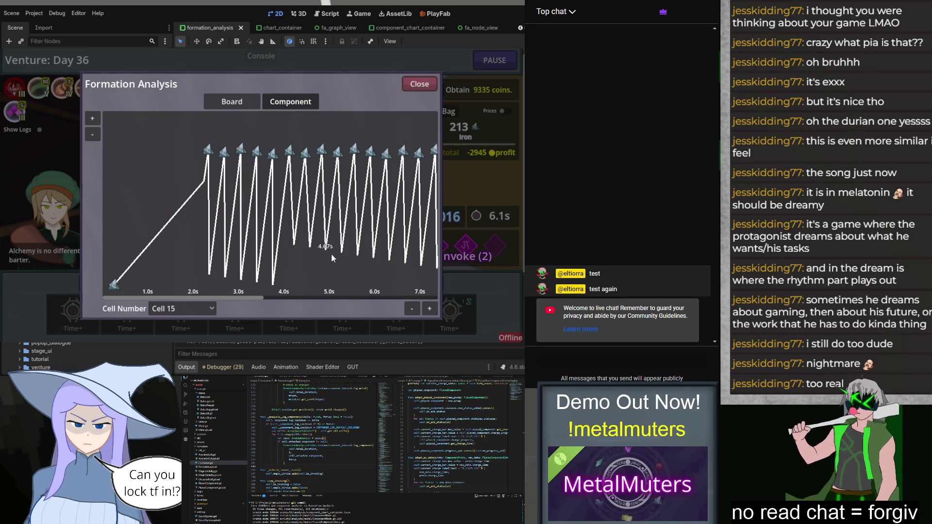
scroll(291, 269, "right", 1)
scroll(291, 266, "right", 1)
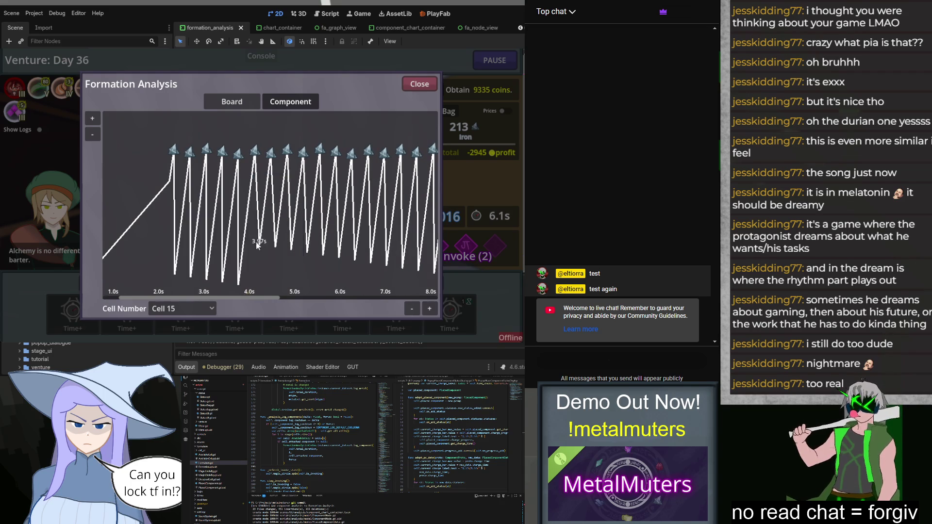
mouse_move(260, 245)
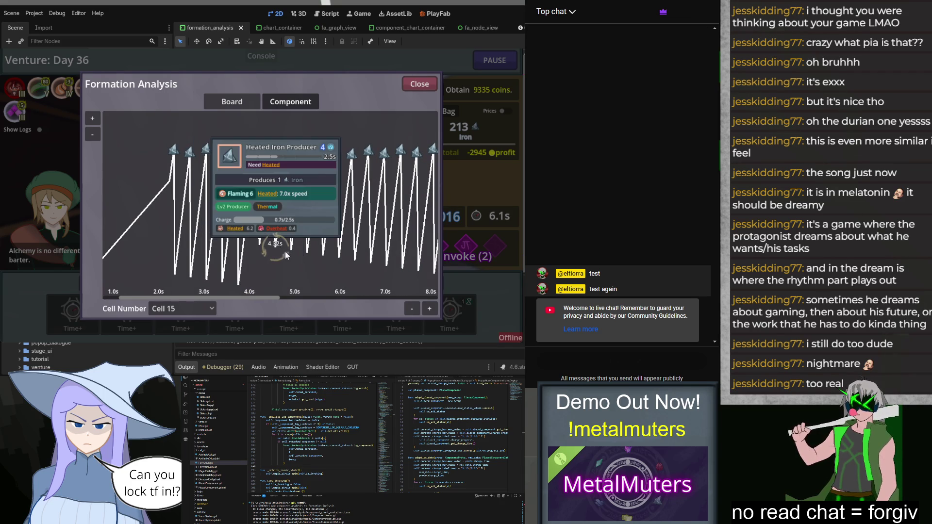
mouse_move(294, 251)
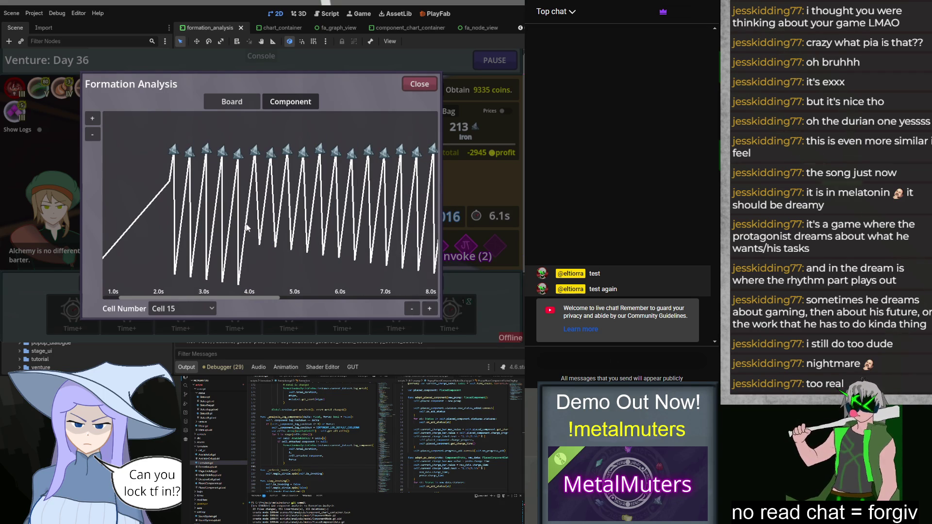
mouse_move(255, 156)
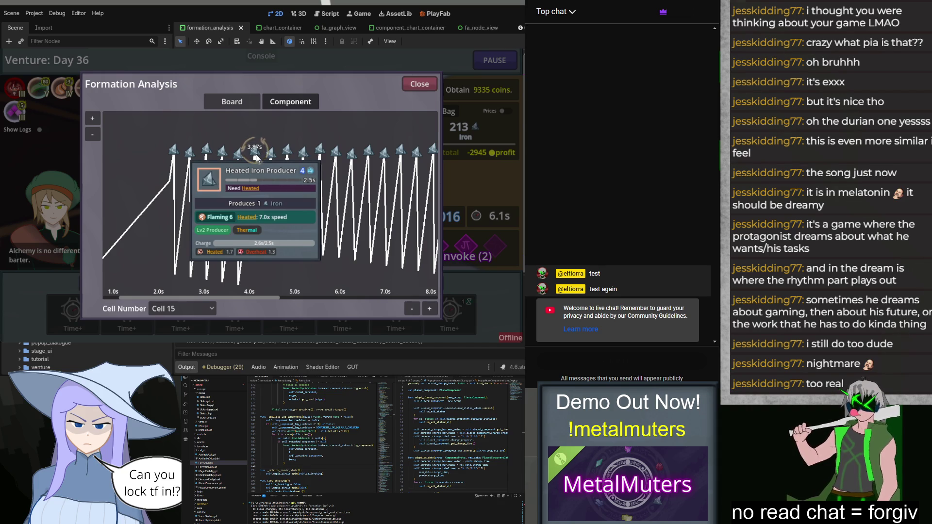
scroll(309, 281, "right", 8)
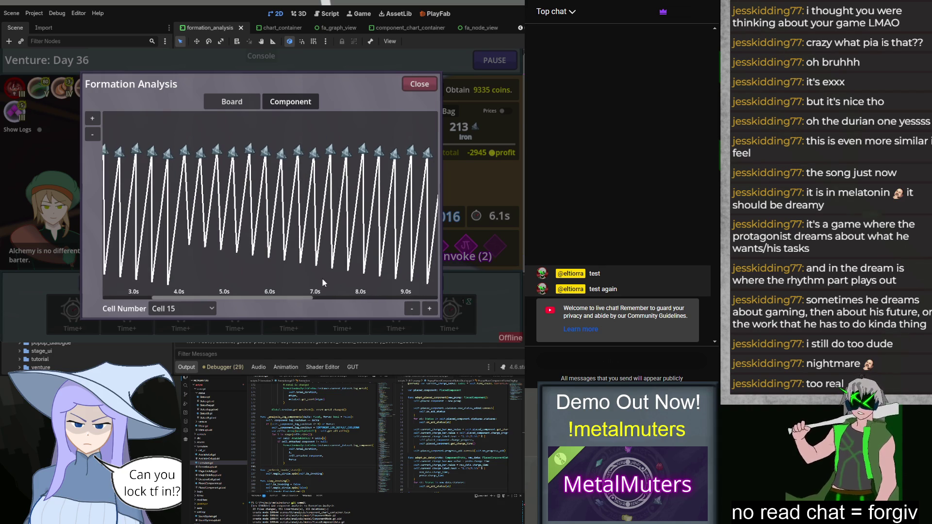
scroll(203, 273, "left", 8)
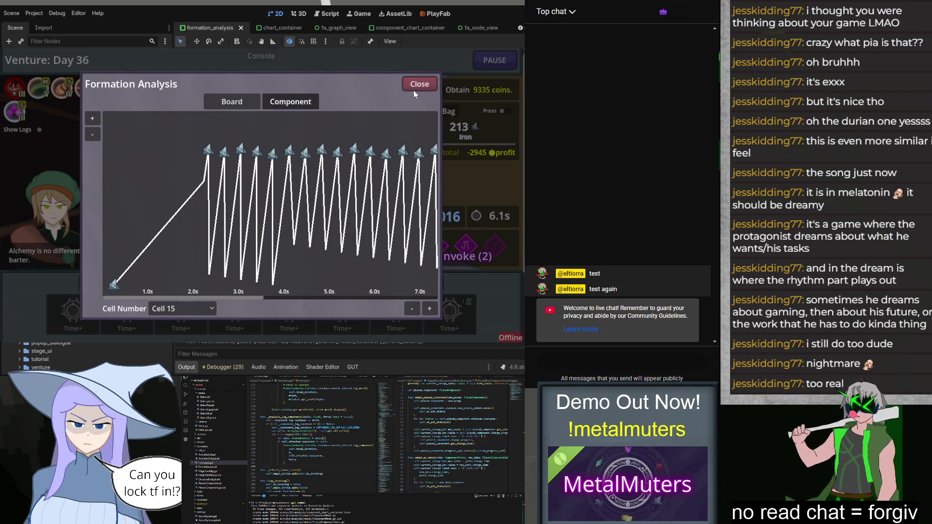
mouse_move(291, 154)
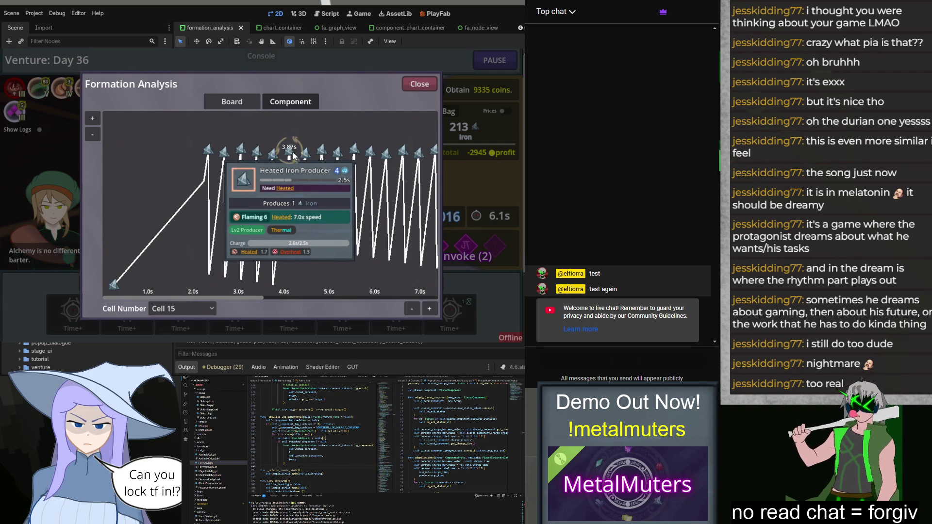
mouse_move(285, 199)
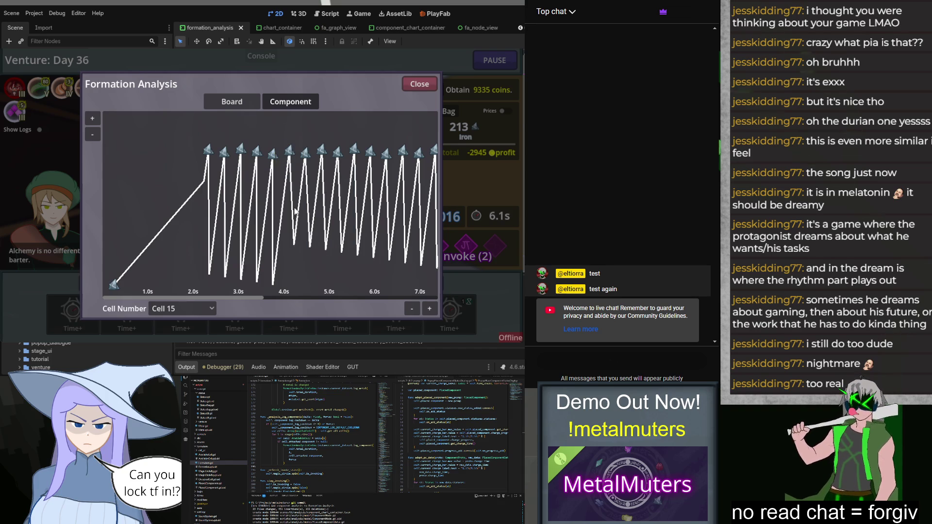
Pan the chart back and forth, then close Formation Analysis to the pause menu.
mouse_move(328, 268)
left_mouse_down()
mouse_move(176, 268)
mouse_move(190, 265)
left_mouse_up()
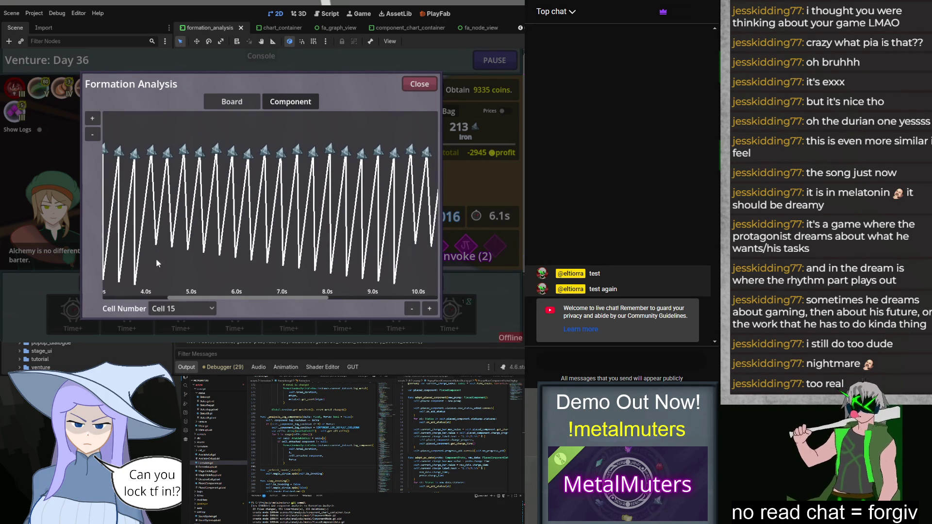
left_click_drag(290, 304, 427, 290)
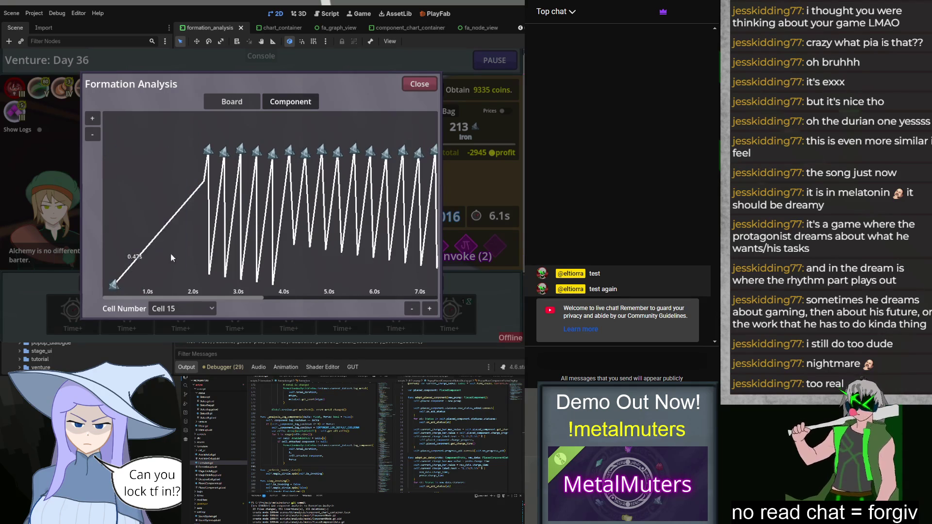
left_click(418, 84)
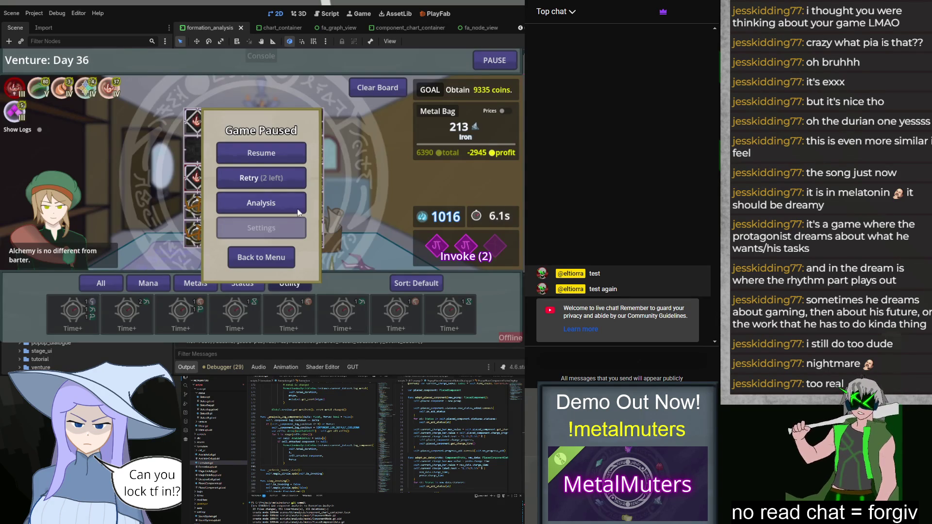
Quit the run to the main menu and stop the game, back in the editor.
left_click(265, 262)
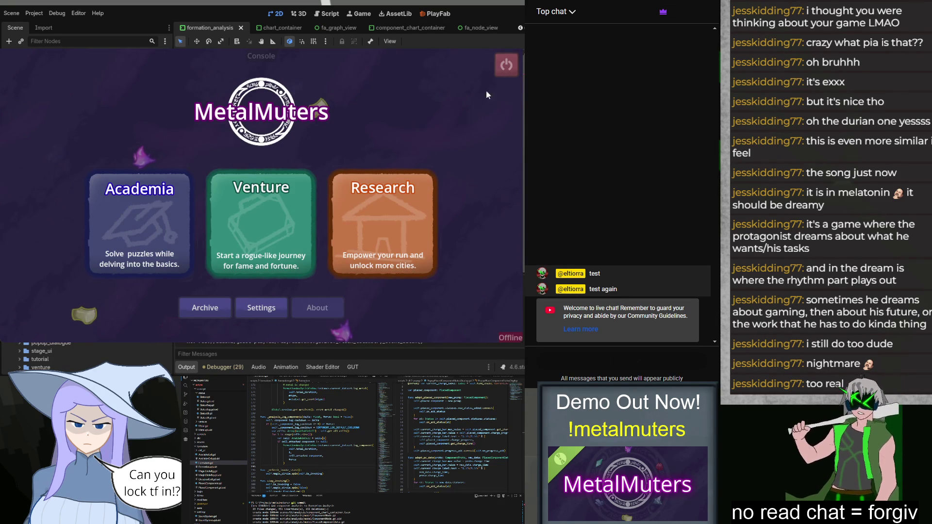
left_click(506, 64)
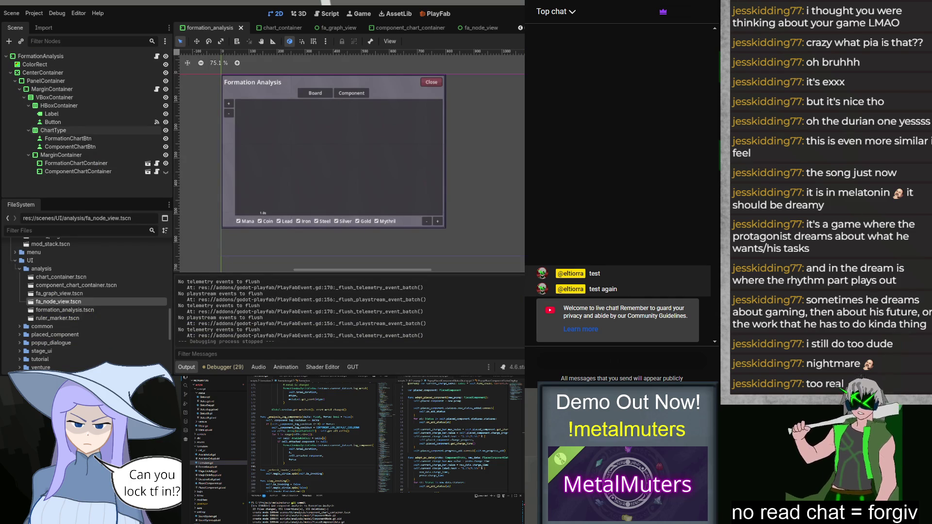